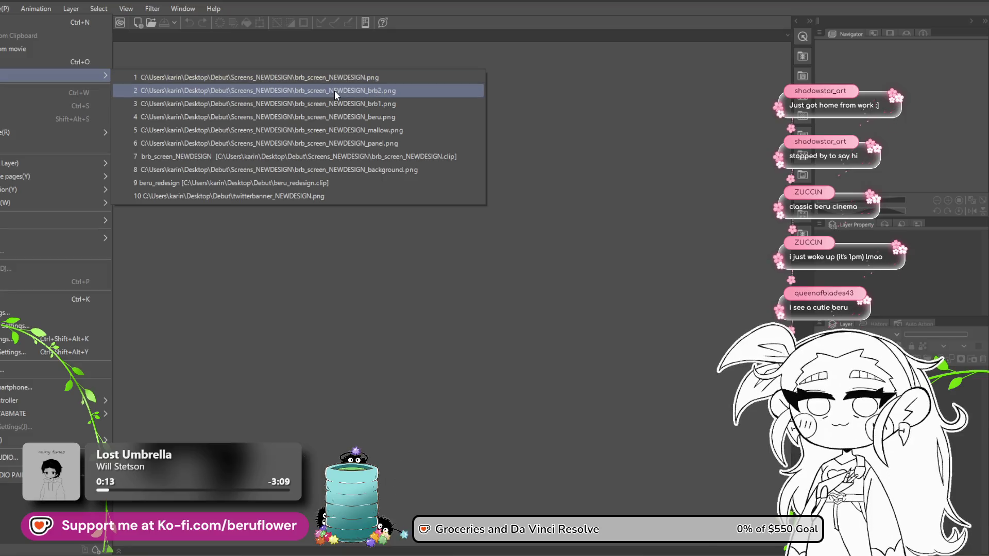
Open brb_screen_NEWDESIGN.clip and save the artwork out as brb_screen_NEWDESIGN2.png
click(355, 156)
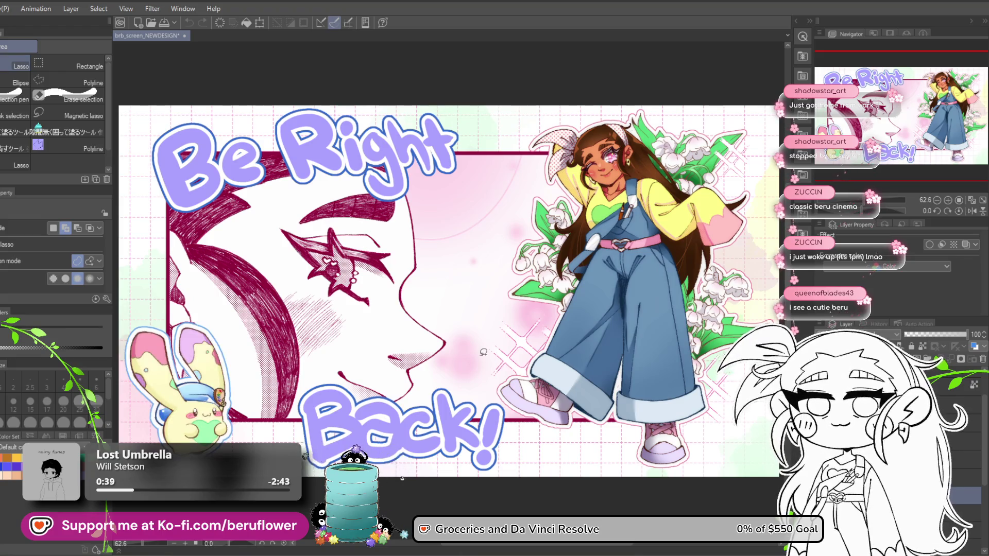
scroll(483, 353, down, 1)
drag(539, 352, 522, 344)
key(ctrl+s)
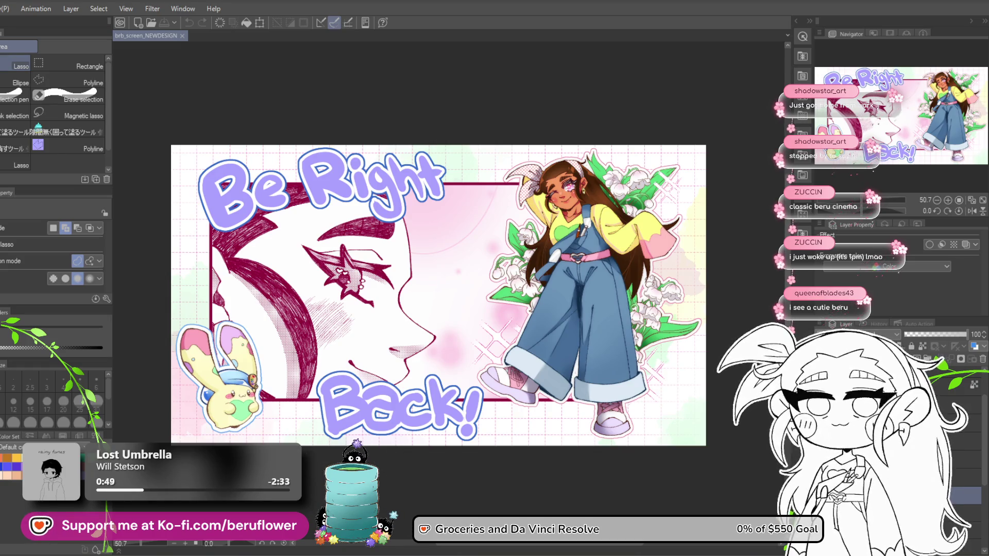
key(Return)
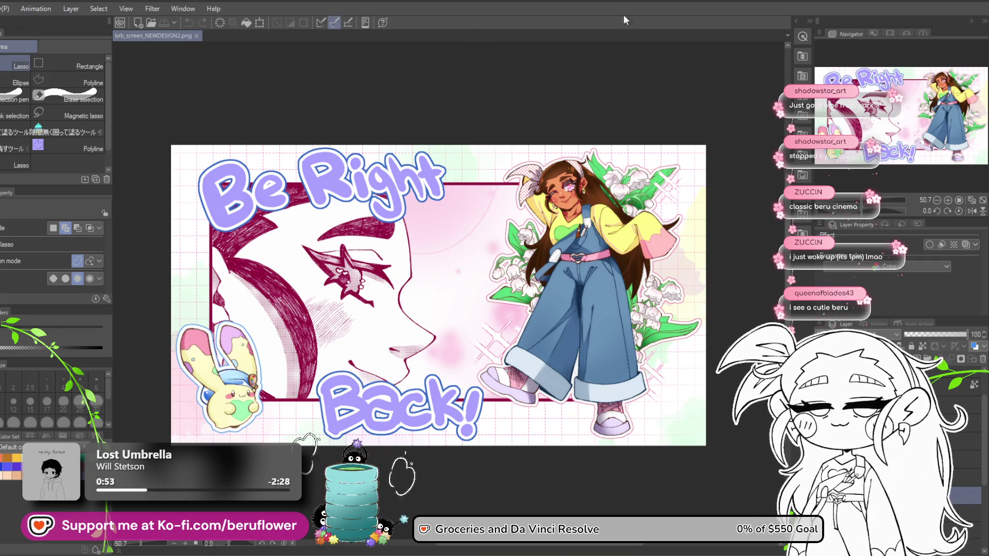
key(alt+Tab)
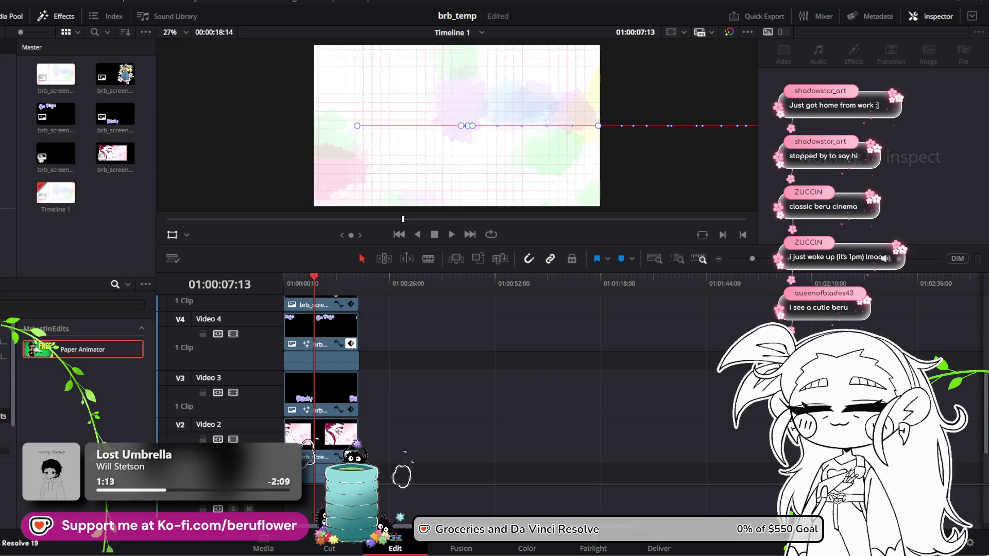
Import brb_screen_NEWDESIGN2.png into the Media Pool and place it on track Video 3
mouse_move(5, 155)
mouse_down()
mouse_move(87, 211)
mouse_move(116, 258)
mouse_up()
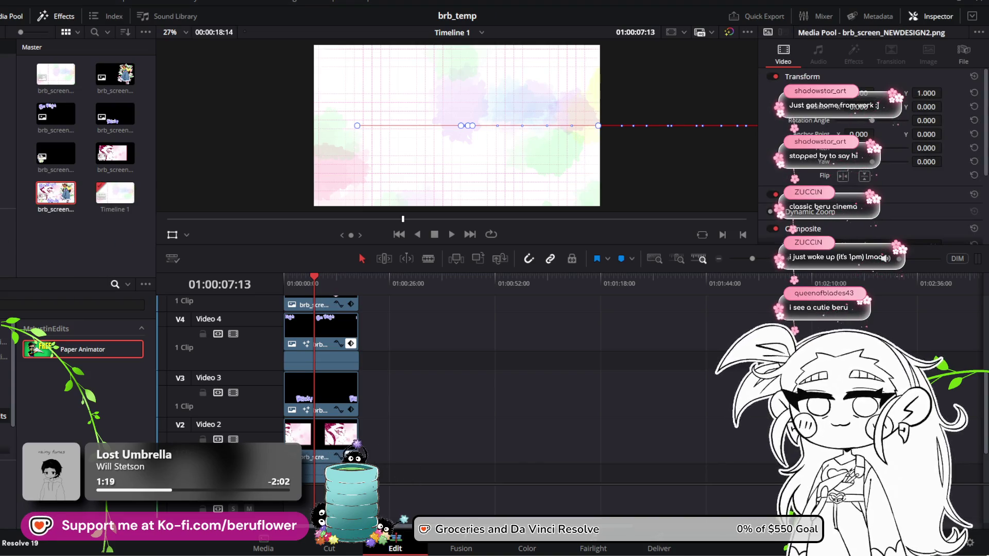
double_click(47, 195)
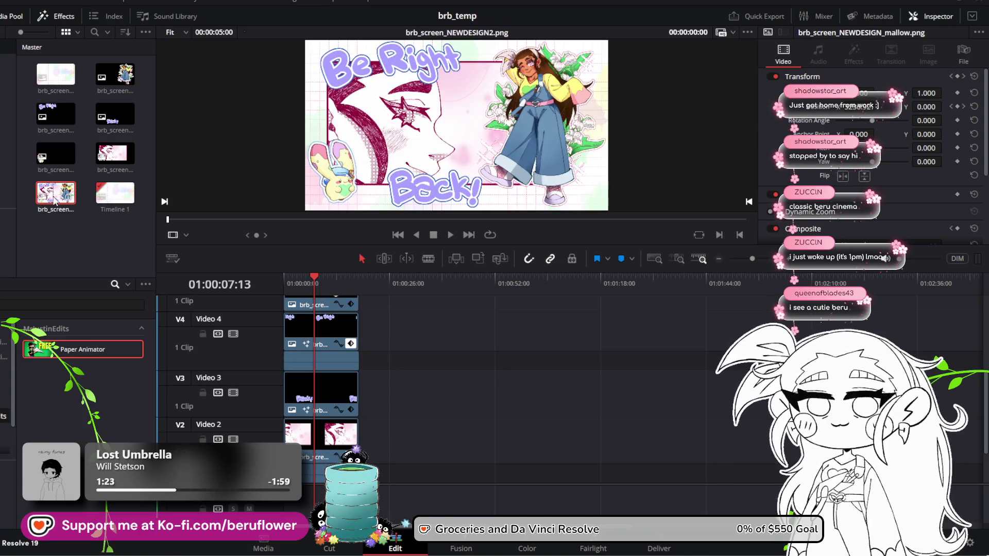
mouse_move(54, 201)
mouse_down()
mouse_move(410, 406)
mouse_move(369, 384)
mouse_move(360, 360)
mouse_move(368, 394)
mouse_up()
Play the timeline from the start, then slide the artwork clip about 5 seconds earlier
drag(313, 273, 283, 275)
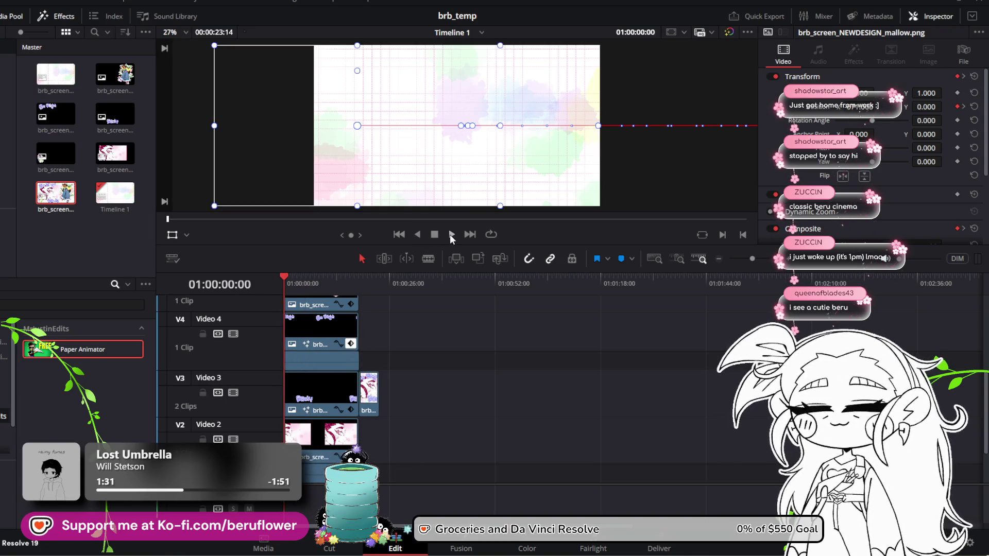
click(451, 236)
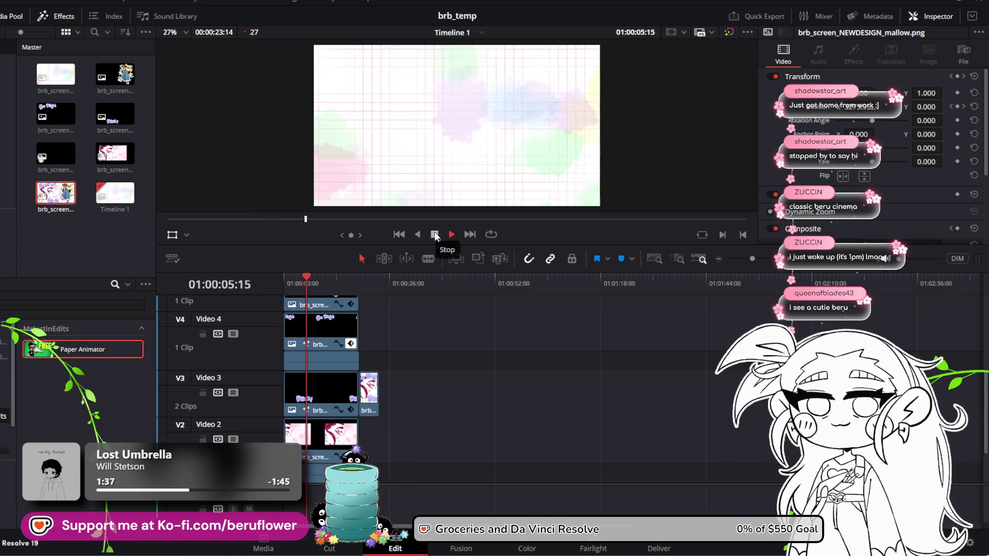
click(435, 235)
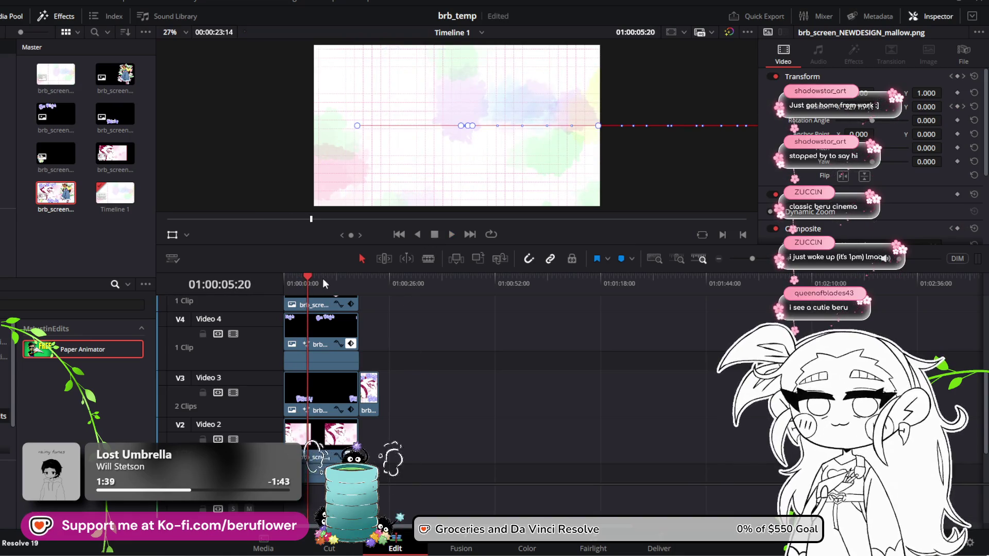
click(309, 277)
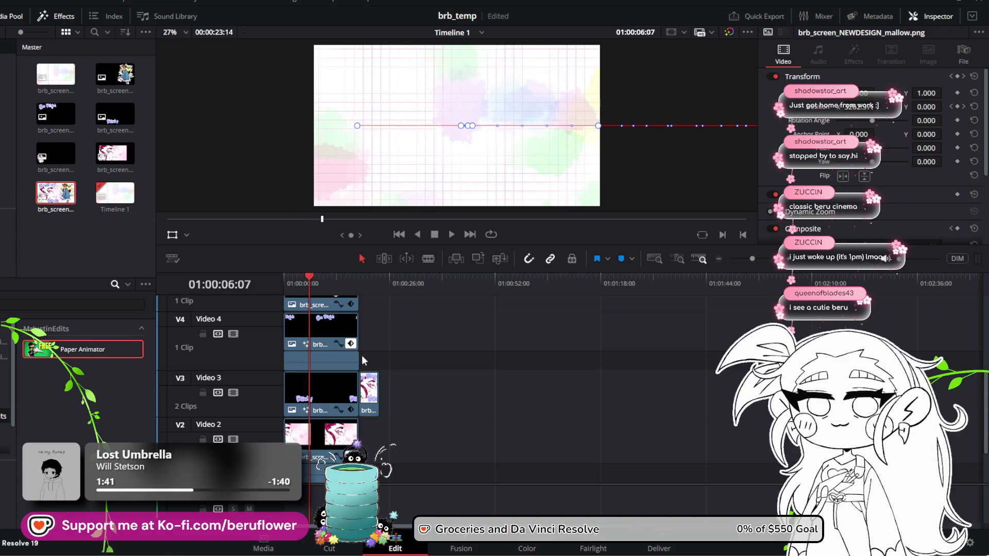
drag(370, 394, 323, 394)
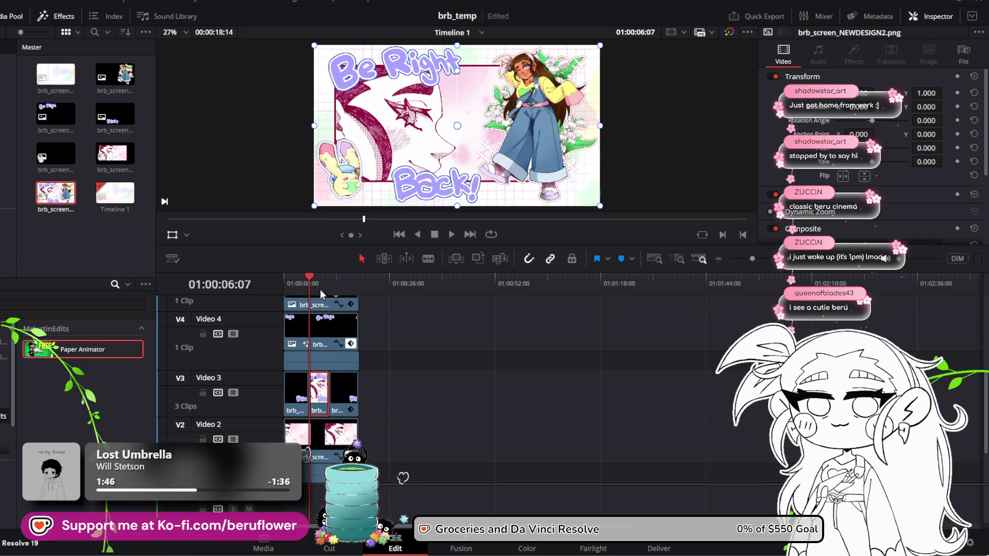
Move the middle Video 3 clip to the track end and trim the upper clips' end points back
mouse_move(310, 276)
mouse_down()
mouse_move(342, 279)
mouse_move(317, 282)
mouse_up()
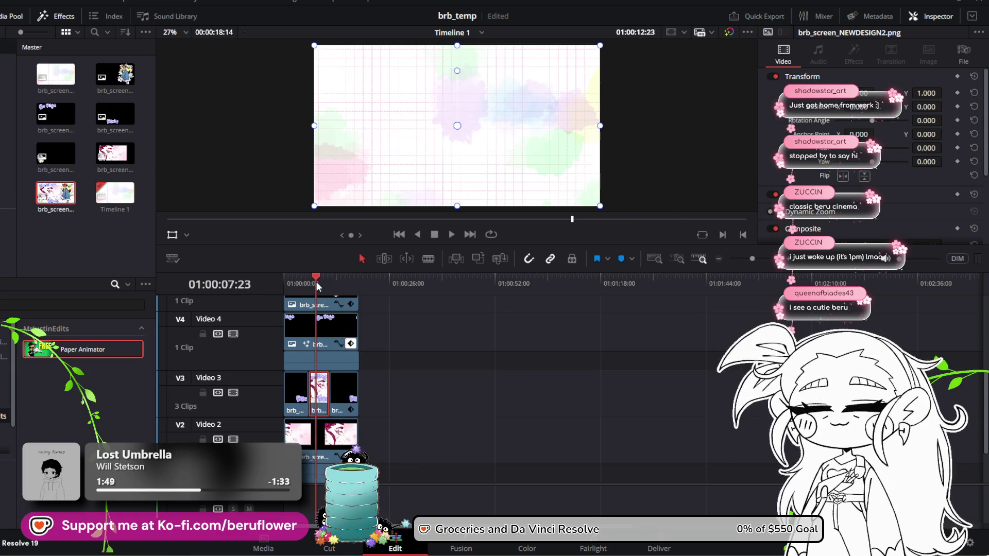
drag(318, 394, 369, 394)
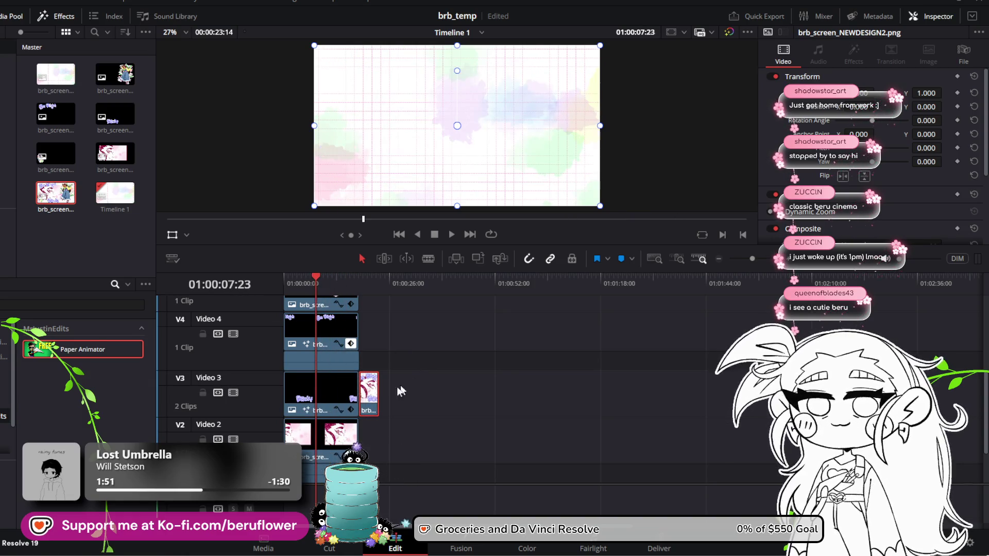
scroll(360, 382, up, 3)
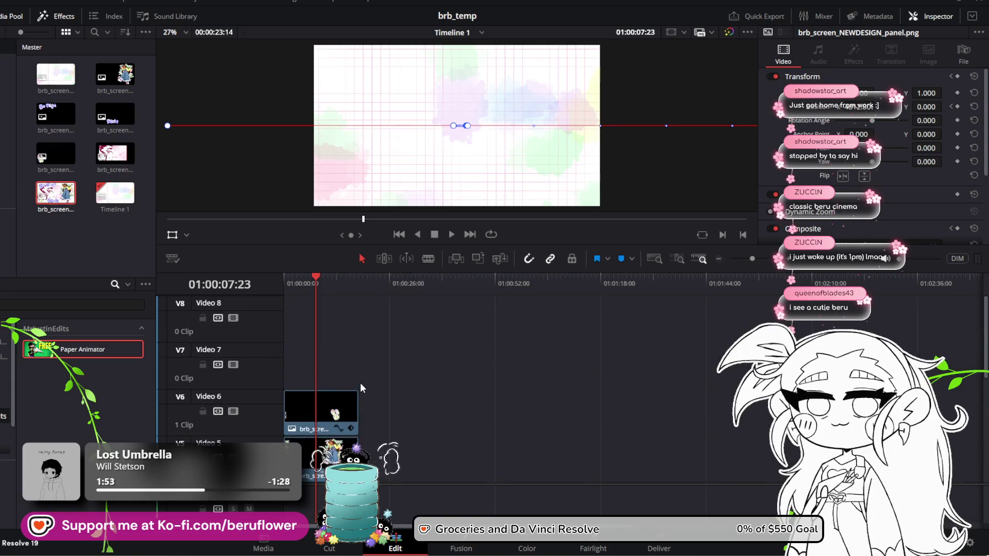
ctrl+click(342, 350)
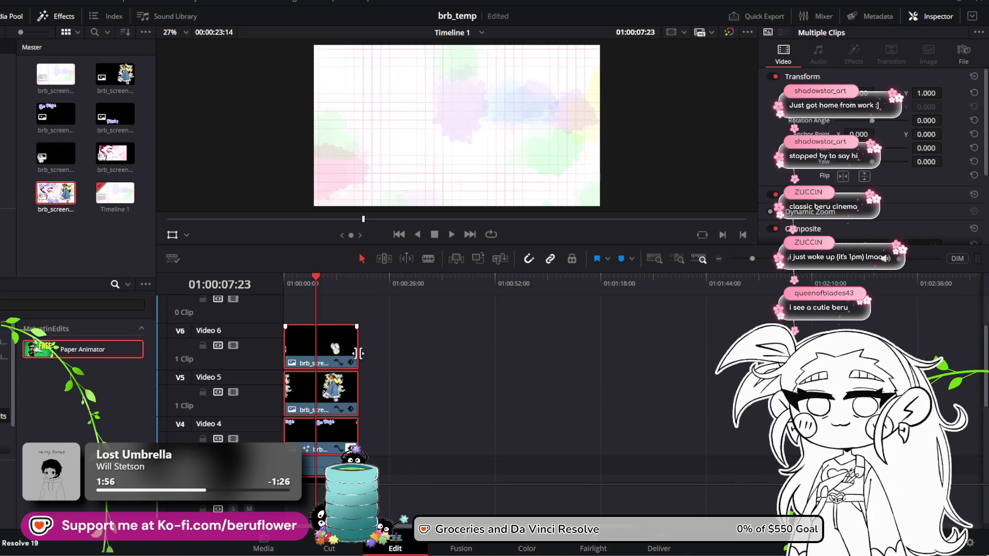
click(357, 354)
drag(357, 354, 320, 354)
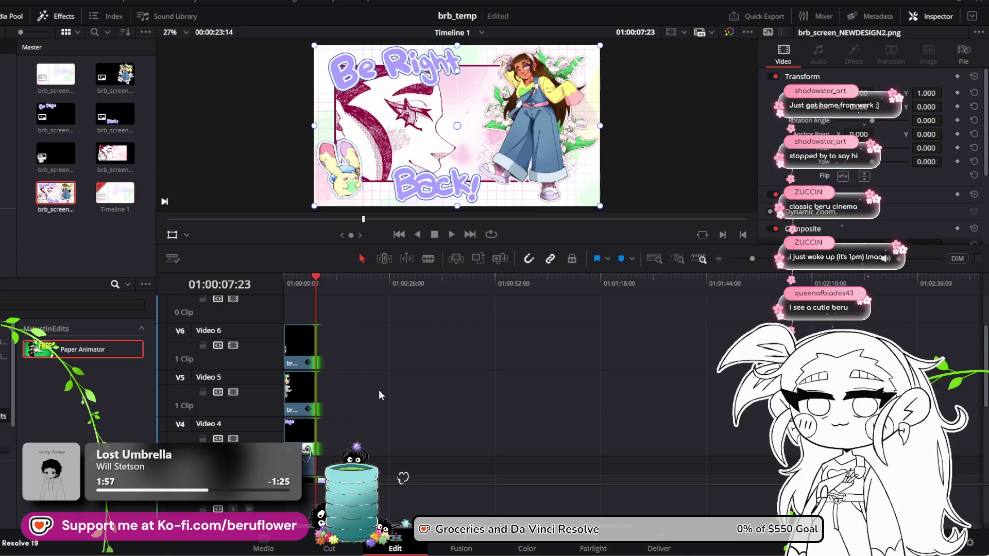
Lengthen the brb_screen_NEWDESIGN2.png artwork clip on Video 3
scroll(379, 392, down, 2)
scroll(378, 398, down, 2)
click(375, 370)
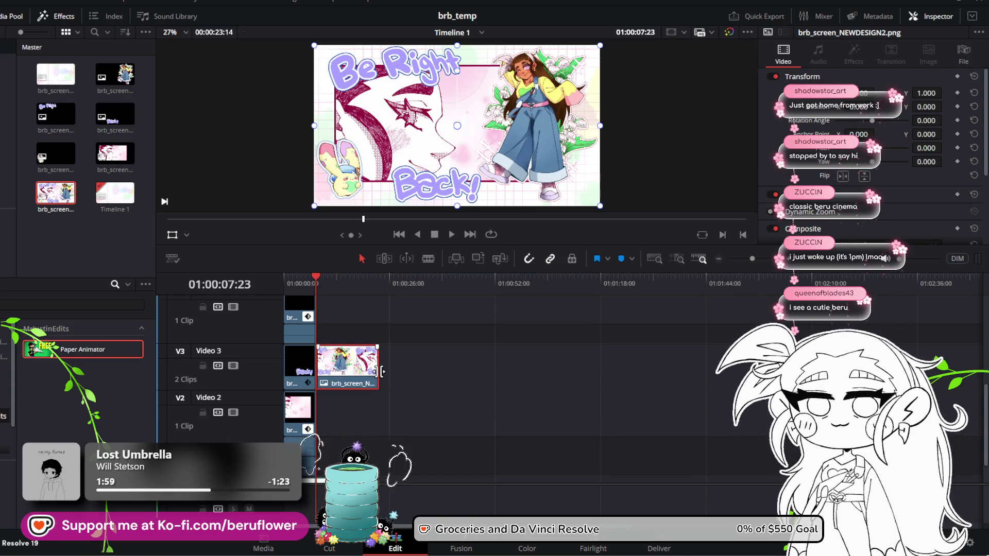
drag(382, 371, 421, 370)
Play the timeline back from the start twice, then park the playhead near 6 seconds
drag(318, 277, 274, 278)
key(space)
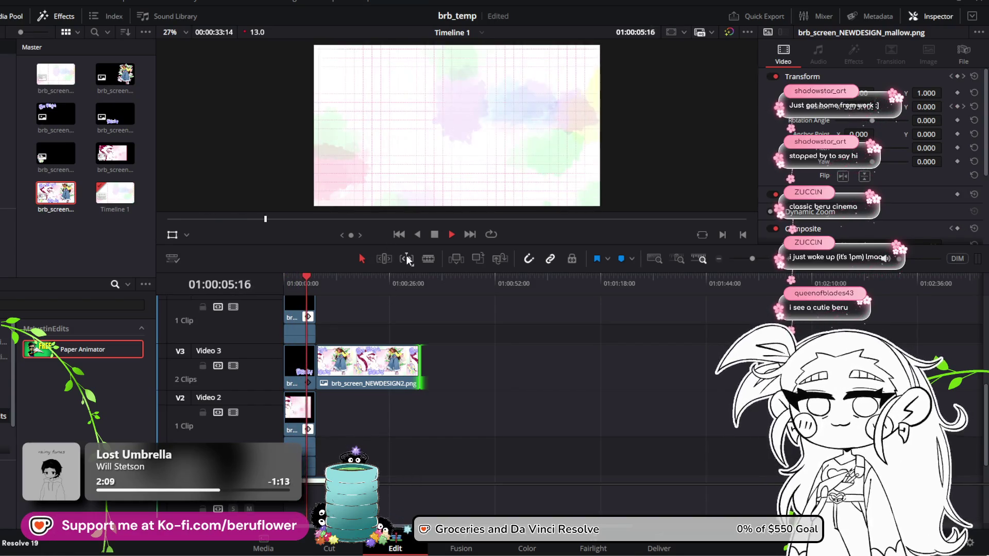
click(354, 368)
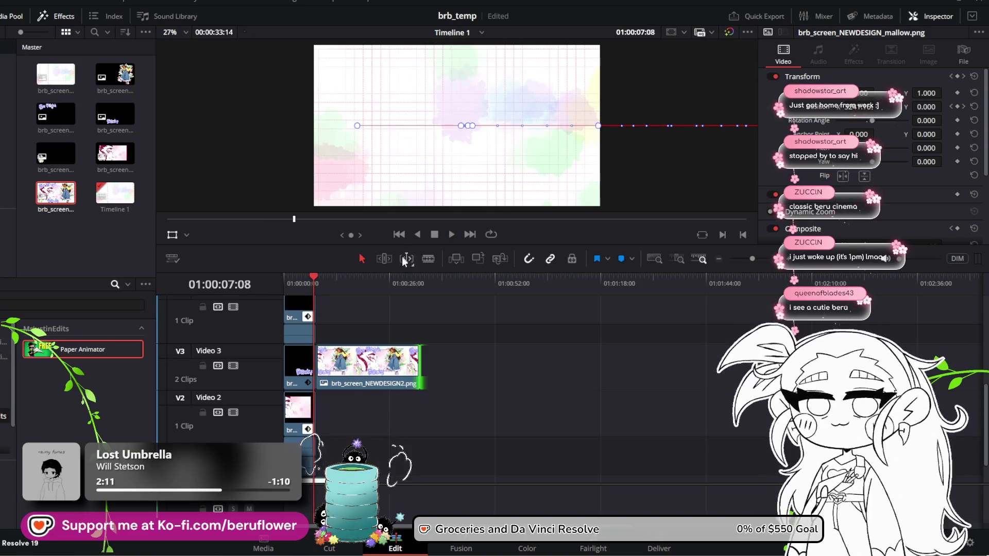
click(311, 278)
key(Home)
key(space)
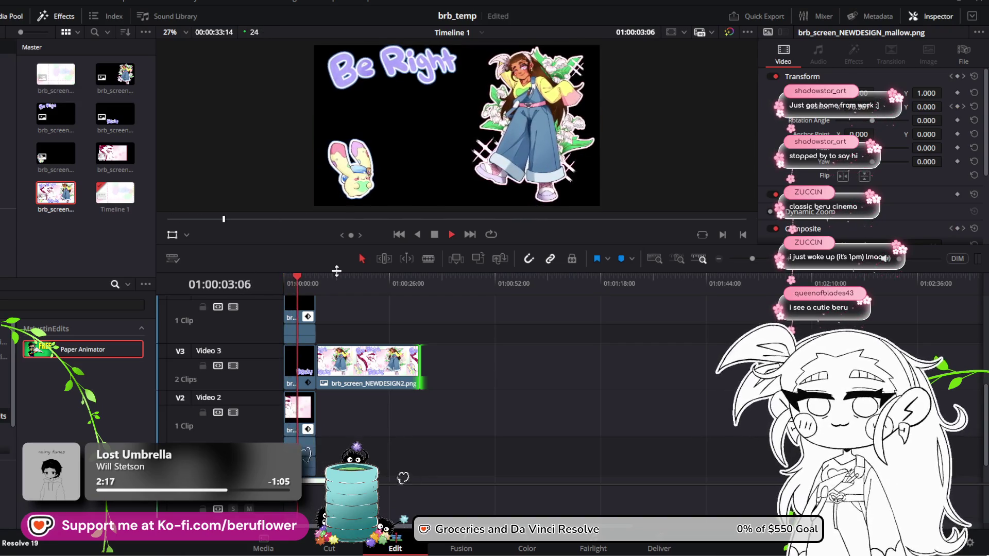
key(space)
drag(301, 276, 306, 277)
Align the Video 2 and Video 4–6 clip ends with the playhead and start the artwork there
click(296, 365)
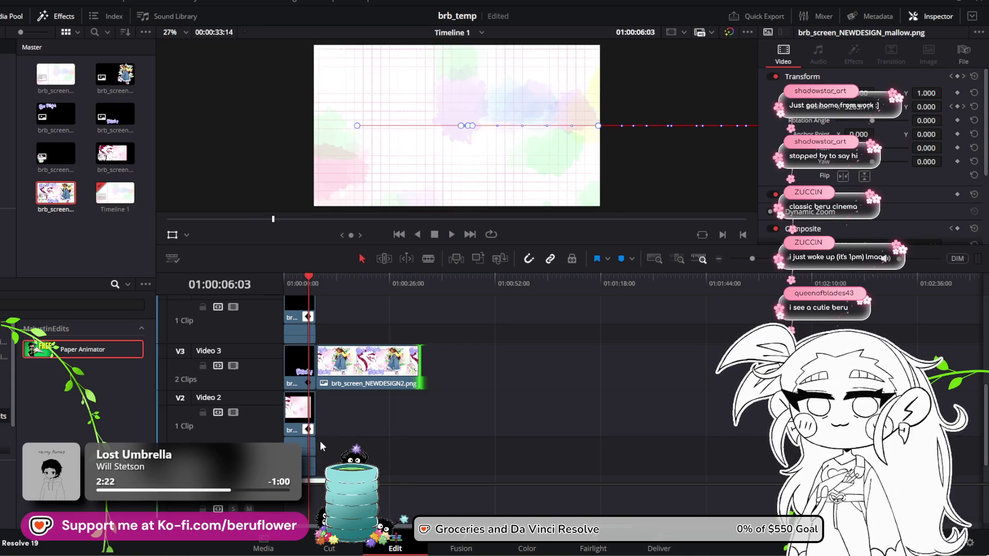
click(312, 465)
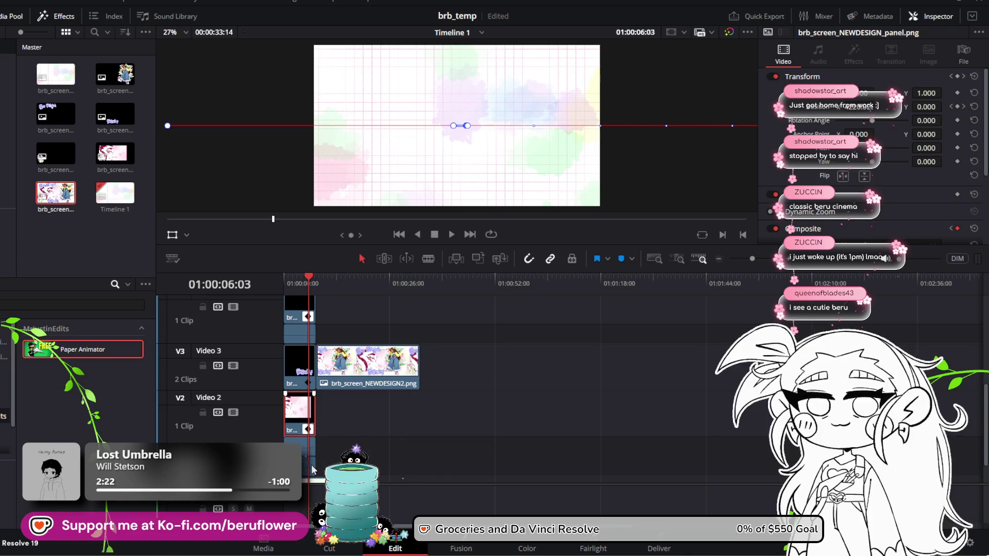
click(311, 423)
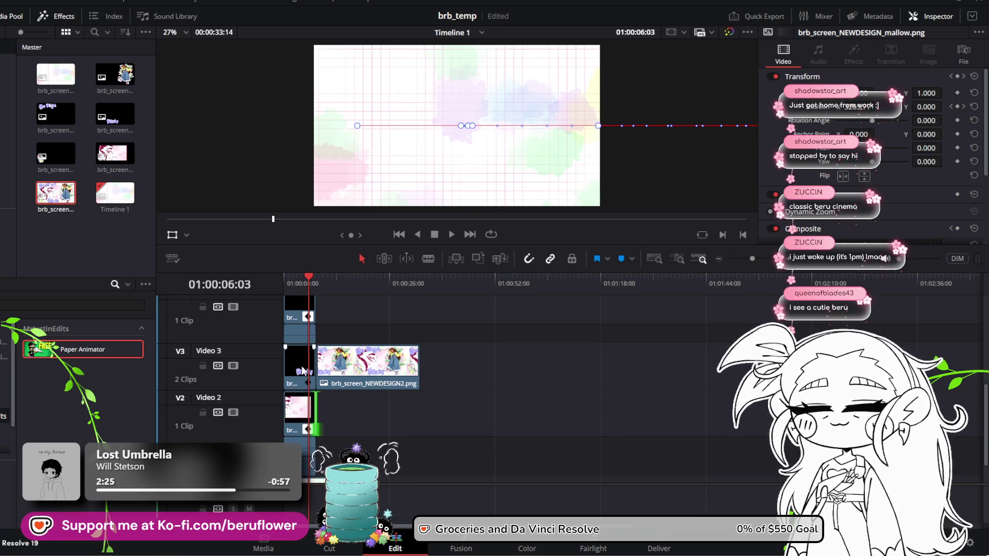
scroll(303, 370, up, 4)
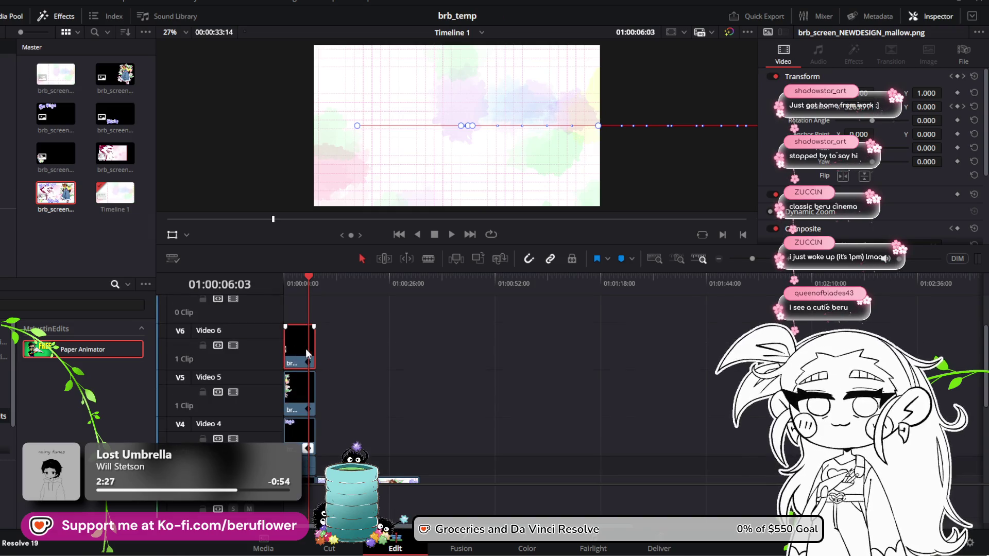
click(315, 349)
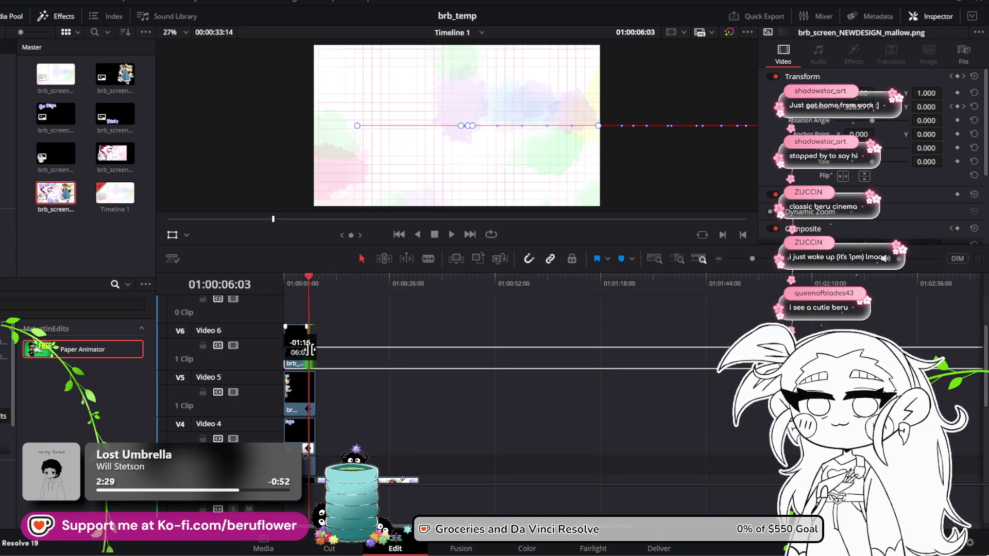
scroll(297, 410, down, 3)
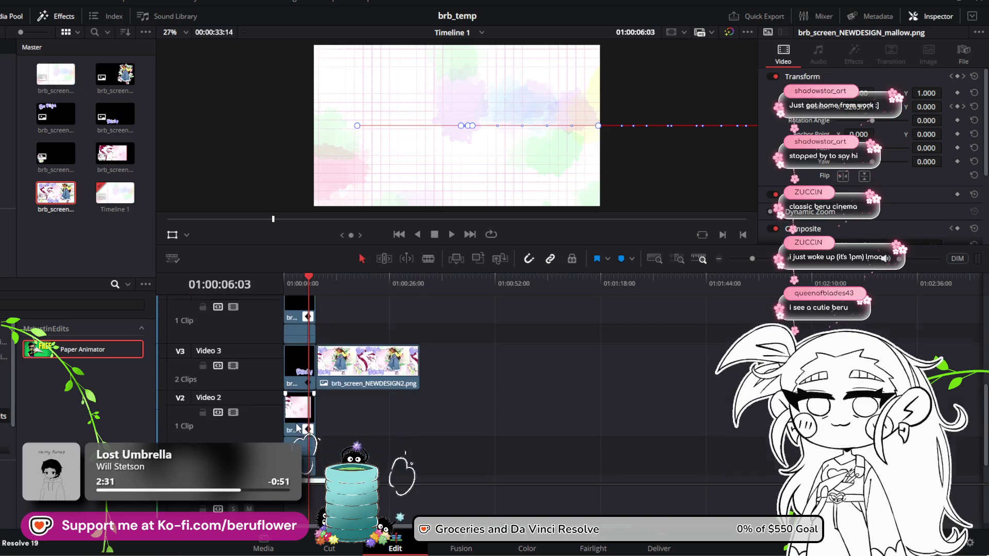
scroll(297, 411, up, 3)
shift+click(297, 352)
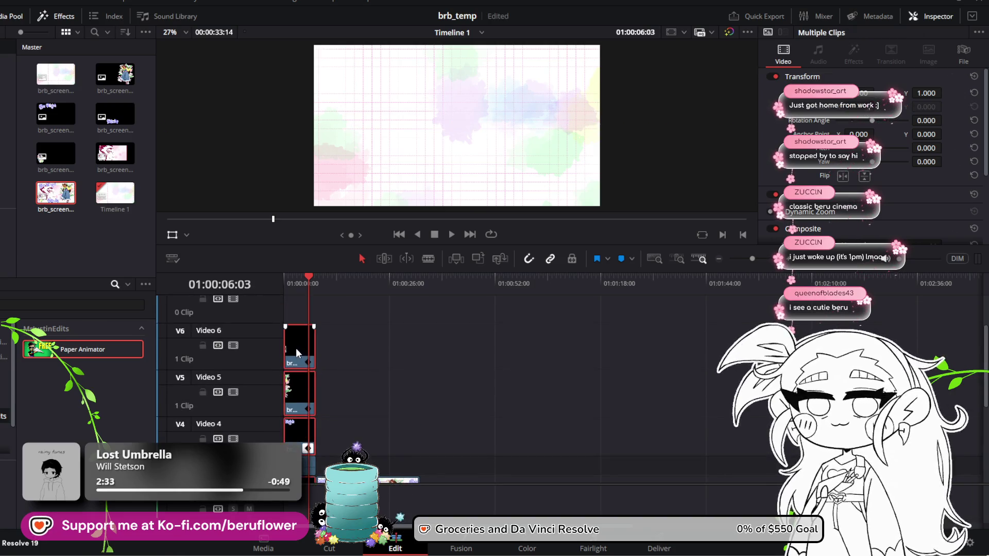
click(312, 351)
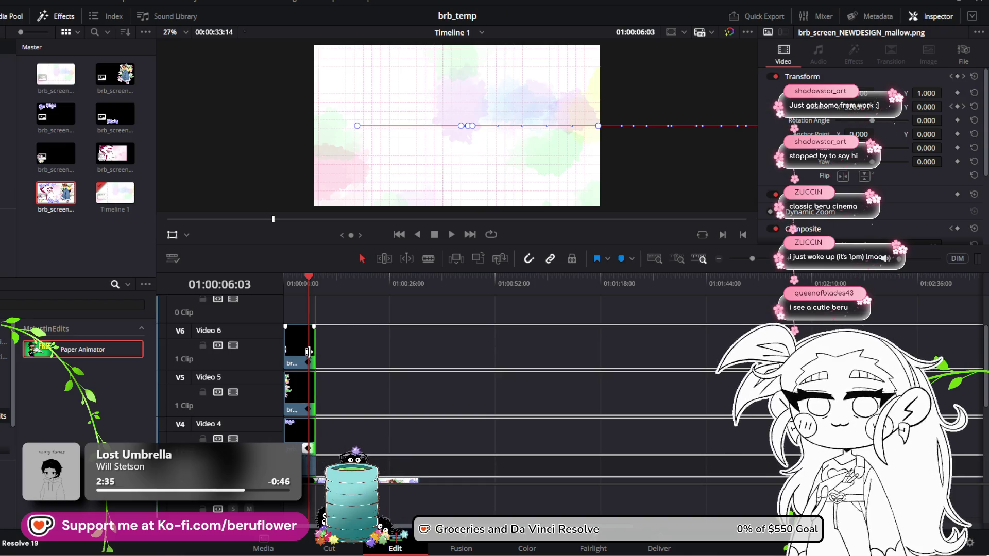
scroll(316, 352, down, 3)
drag(330, 363, 322, 363)
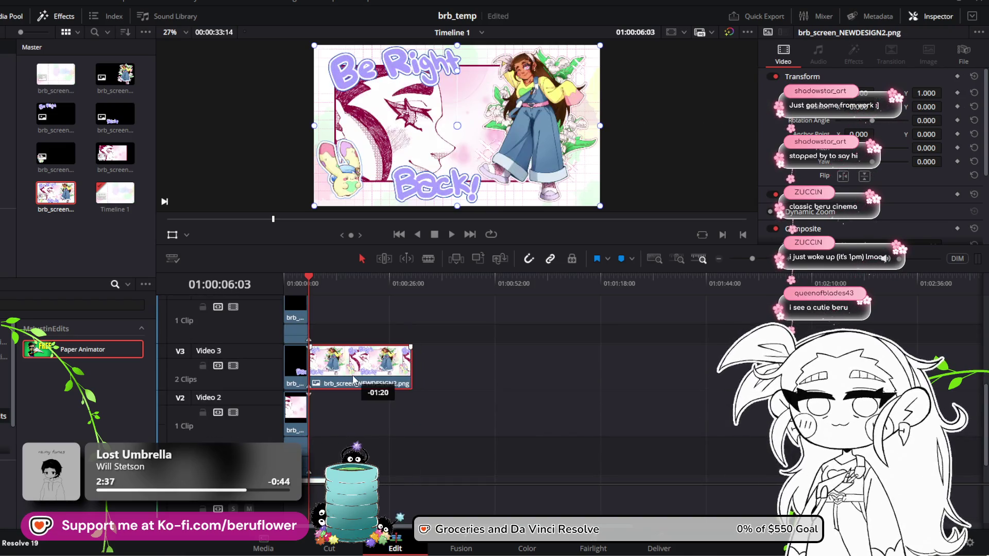
Play the BRB animation from the start of the timeline
drag(308, 274, 274, 280)
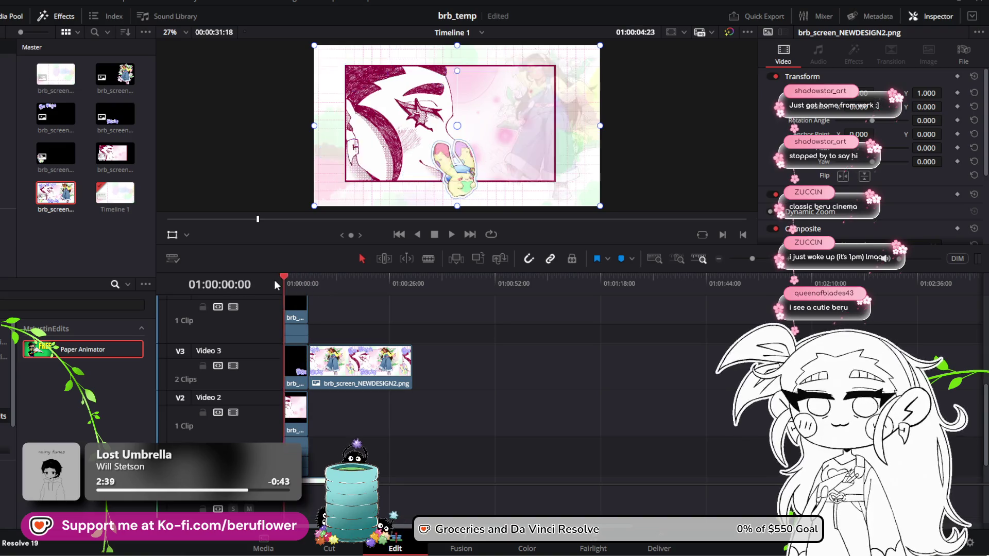
key(space)
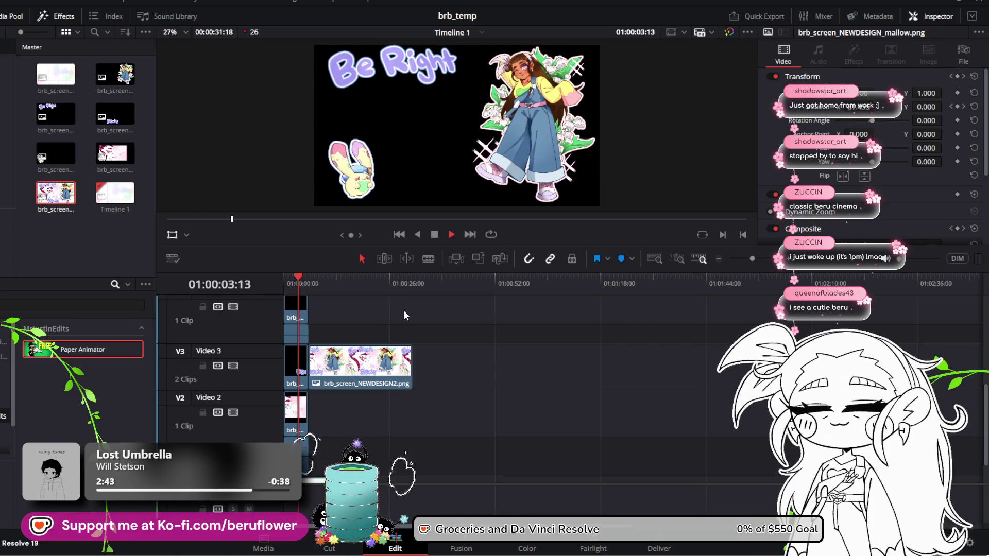
key(space)
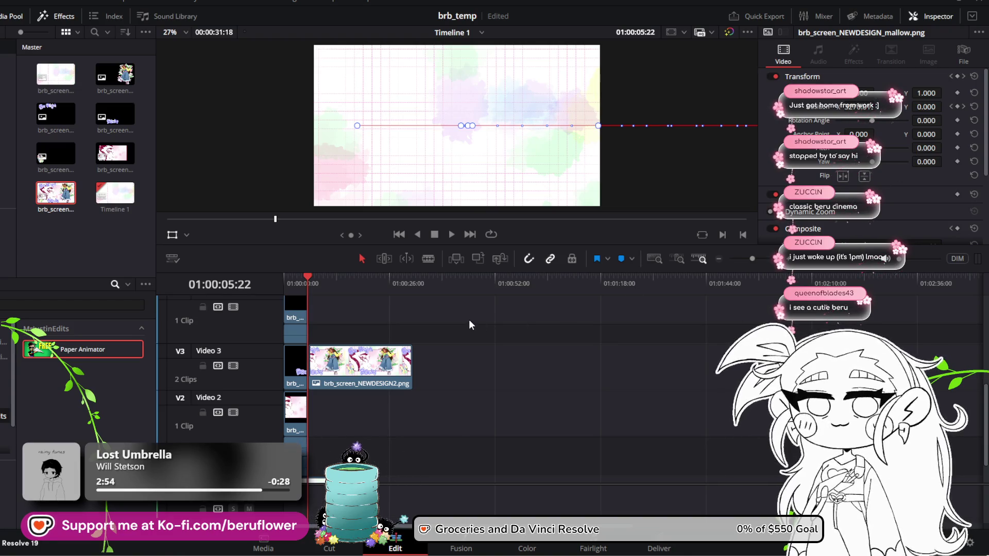
scroll(468, 324, down, 1)
scroll(468, 324, up, 2)
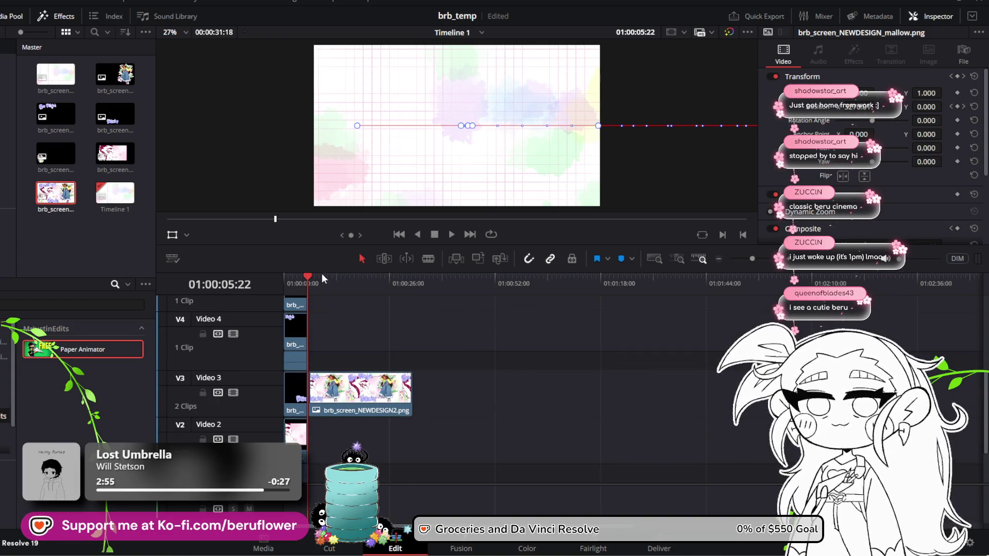
Replay the animation and park the playhead at 01:00:06:03, where the full artwork shows
mouse_move(310, 274)
mouse_down()
mouse_move(335, 273)
mouse_move(252, 265)
mouse_up()
key(space)
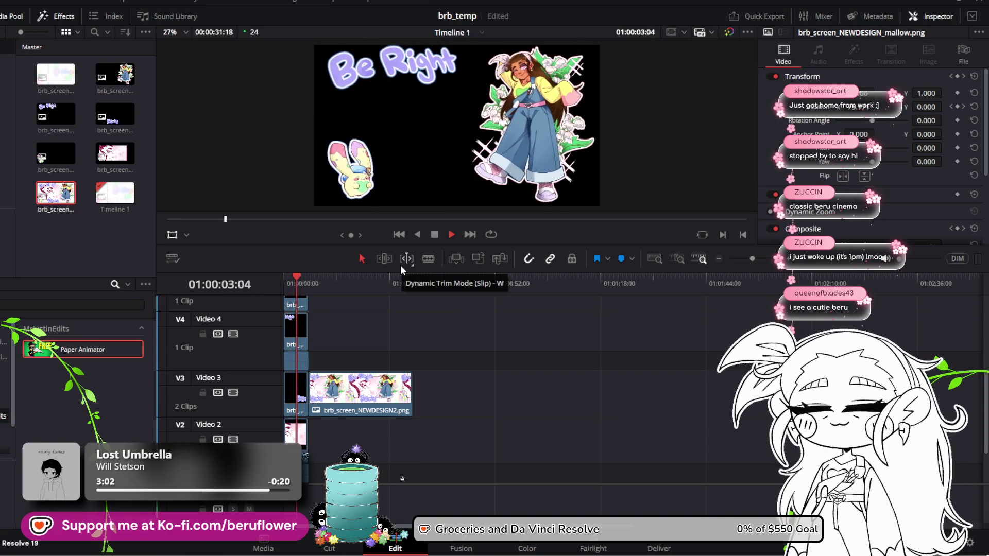
key(space)
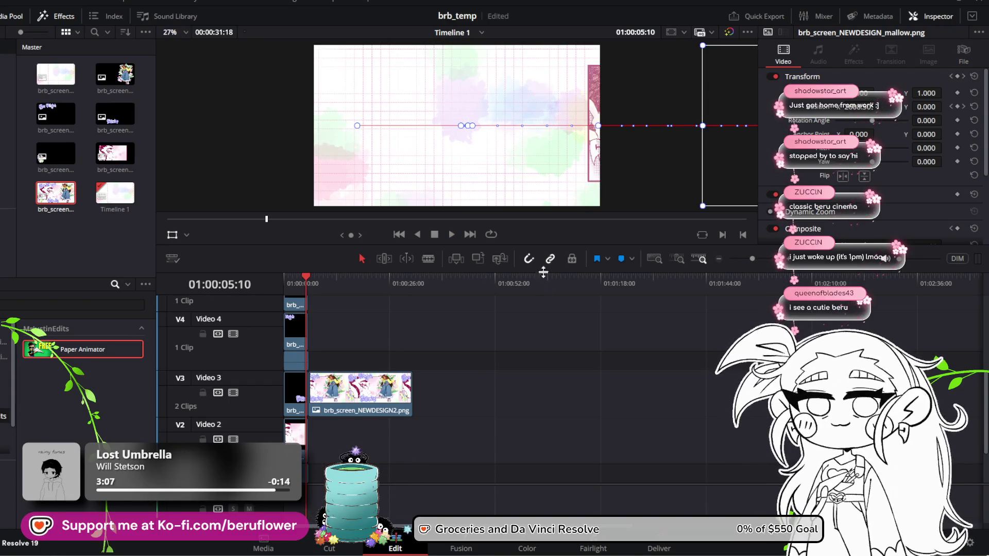
click(308, 277)
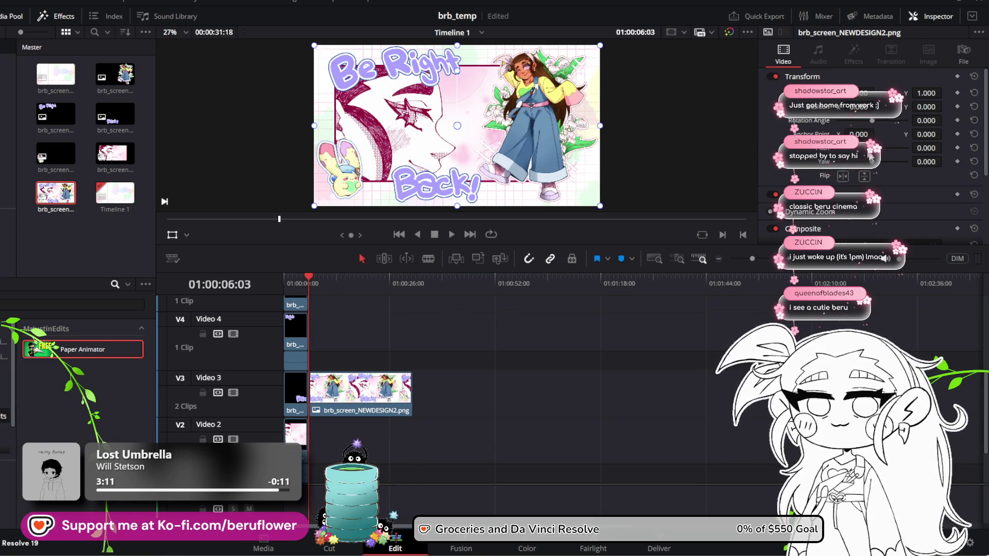
scroll(870, 155, down, 5)
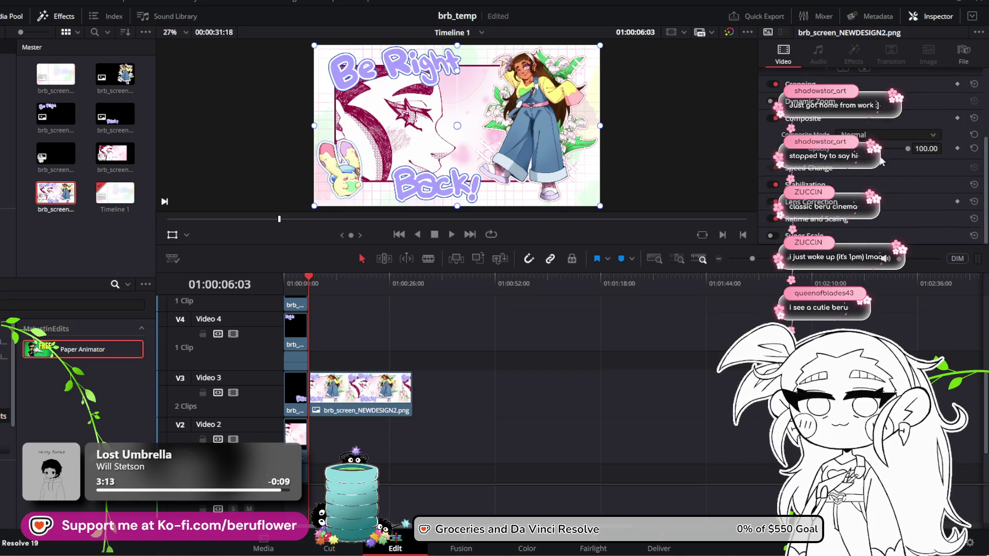
Keyframe the artwork's Composite opacity from 0 at 01:00:06:03 up to 100 around 01:00:08:15
drag(881, 160, 729, 161)
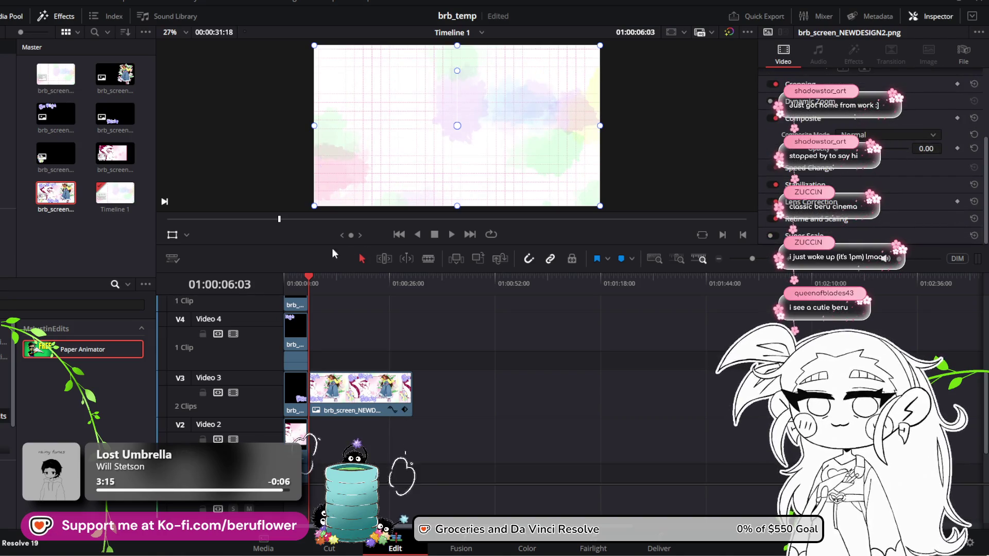
click(320, 276)
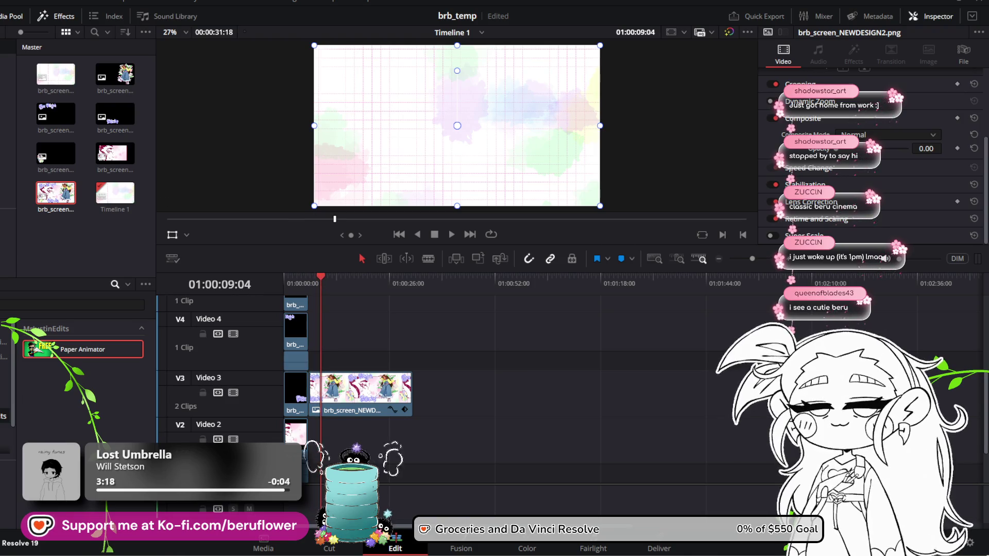
mouse_move(838, 153)
mouse_down()
mouse_move(927, 160)
mouse_move(839, 165)
mouse_move(961, 174)
mouse_up()
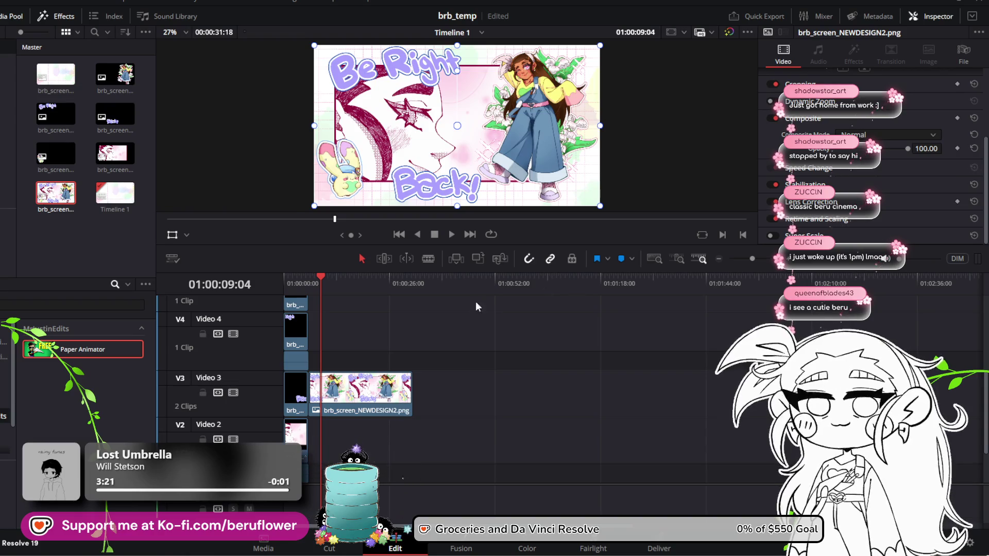
click(958, 149)
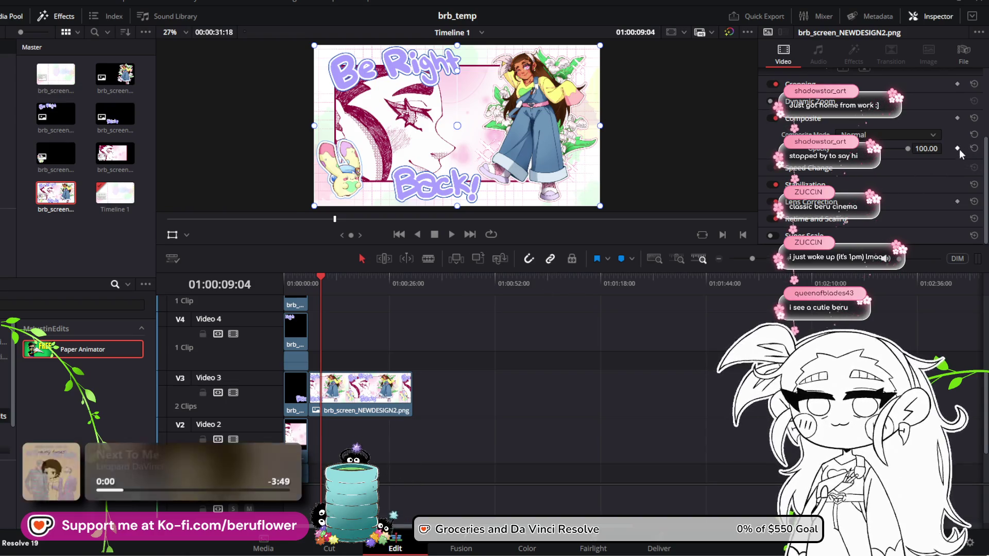
click(309, 278)
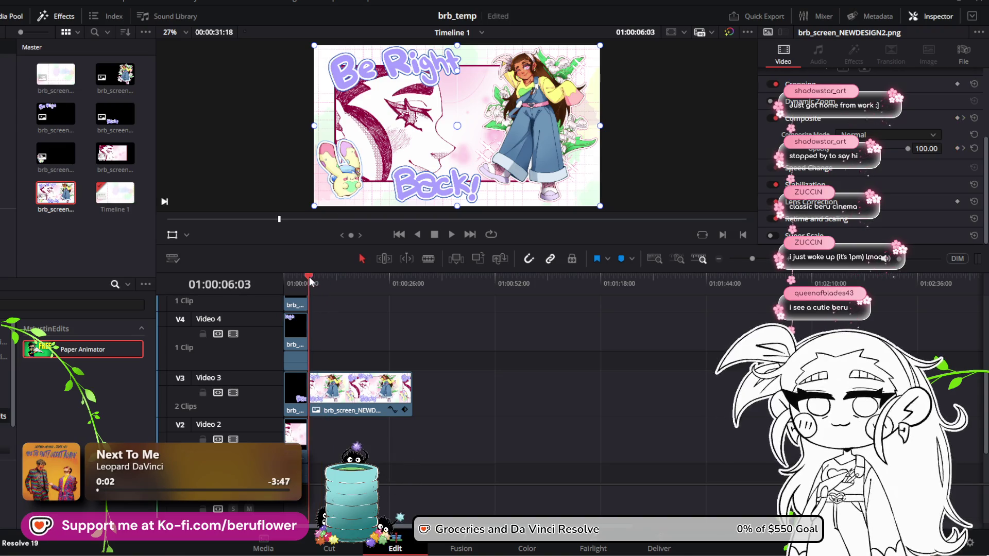
drag(309, 278, 308, 279)
drag(920, 149, 727, 164)
drag(311, 275, 326, 277)
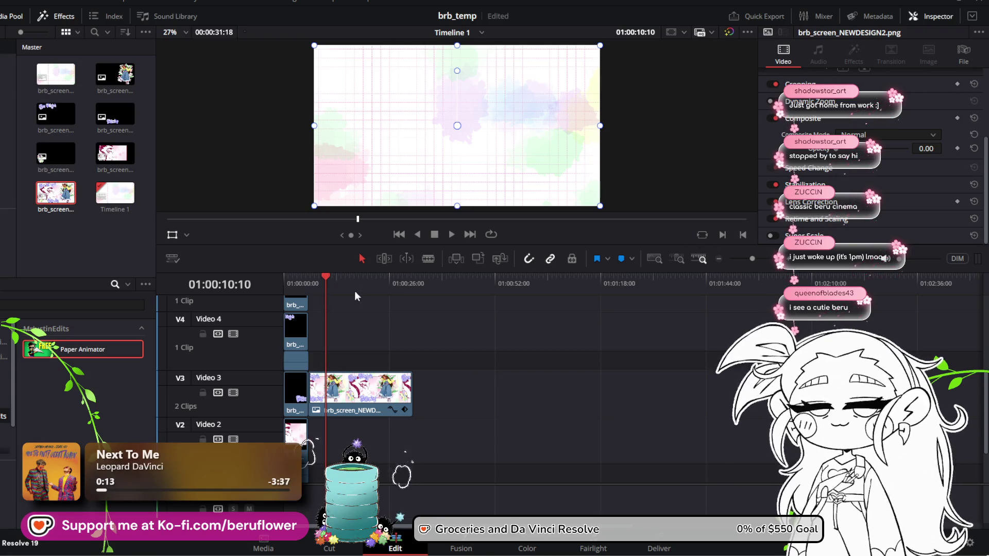
mouse_move(327, 276)
mouse_down()
mouse_move(308, 277)
mouse_move(318, 277)
mouse_up()
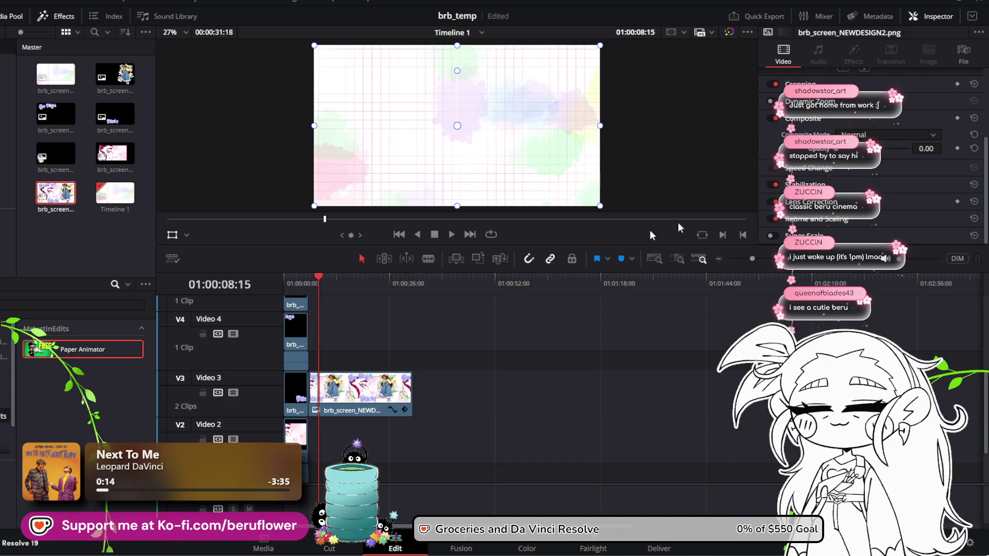
drag(837, 153, 914, 150)
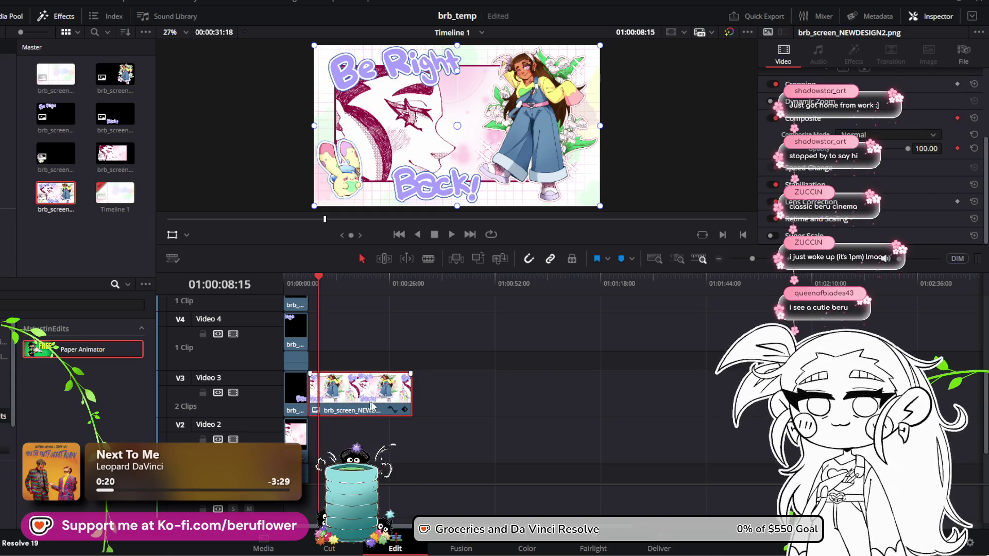
Drag the brb_screen_NEWDESIGN2.png clip from V3 up onto track V7, above every other layer
click(394, 409)
key(ctrl+z)
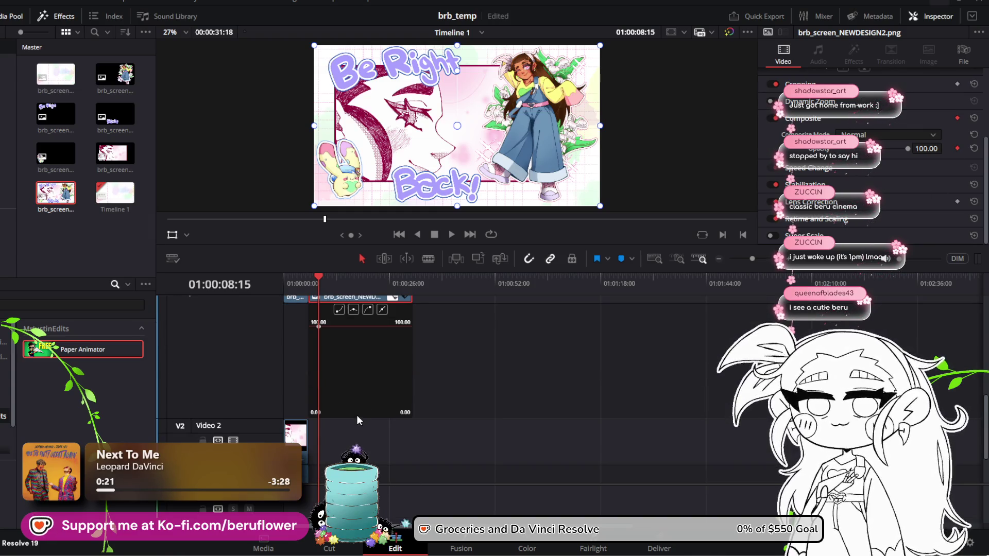
scroll(338, 355, up, 3)
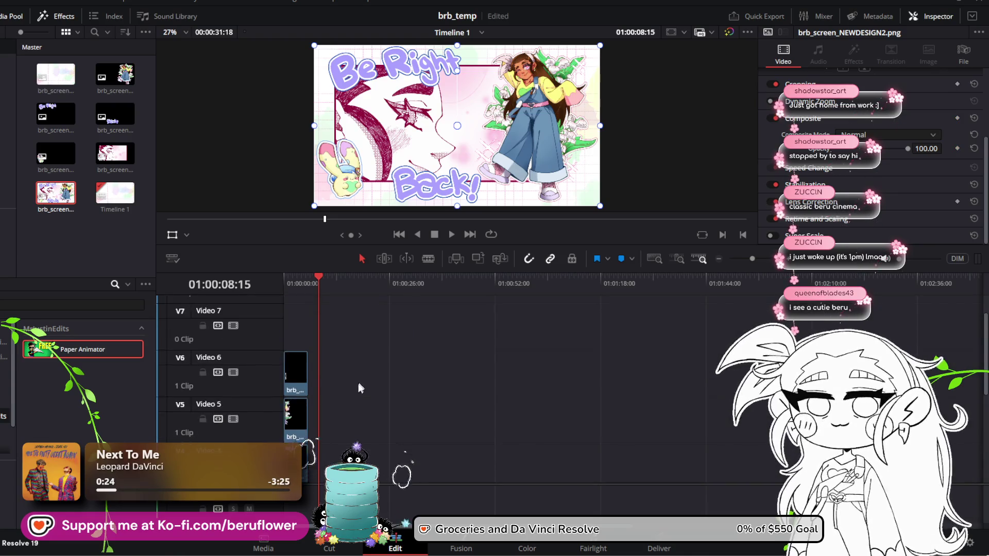
mouse_move(357, 410)
mouse_down()
mouse_move(368, 271)
mouse_move(368, 432)
mouse_move(350, 329)
mouse_move(379, 314)
mouse_up()
scroll(371, 416, up, 5)
scroll(371, 415, down, 3)
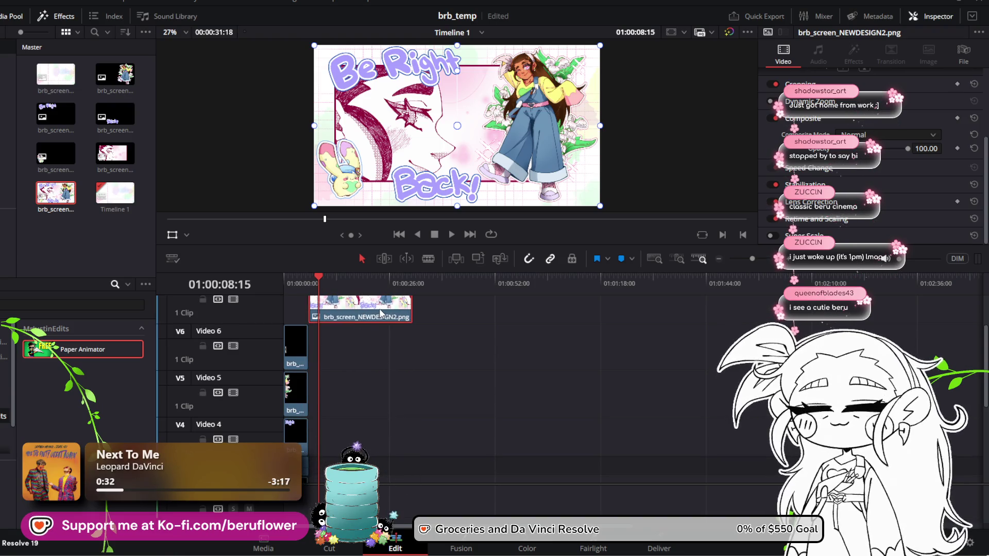
click(309, 281)
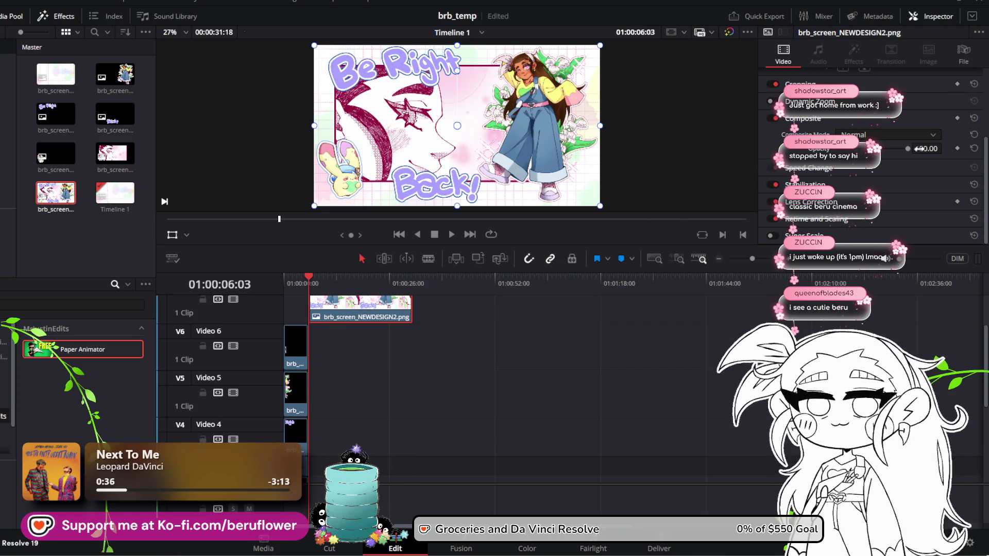
Adjust the artwork's opacity between 0 and 100 while scrubbing around 01:00:10:10
drag(908, 148, 839, 150)
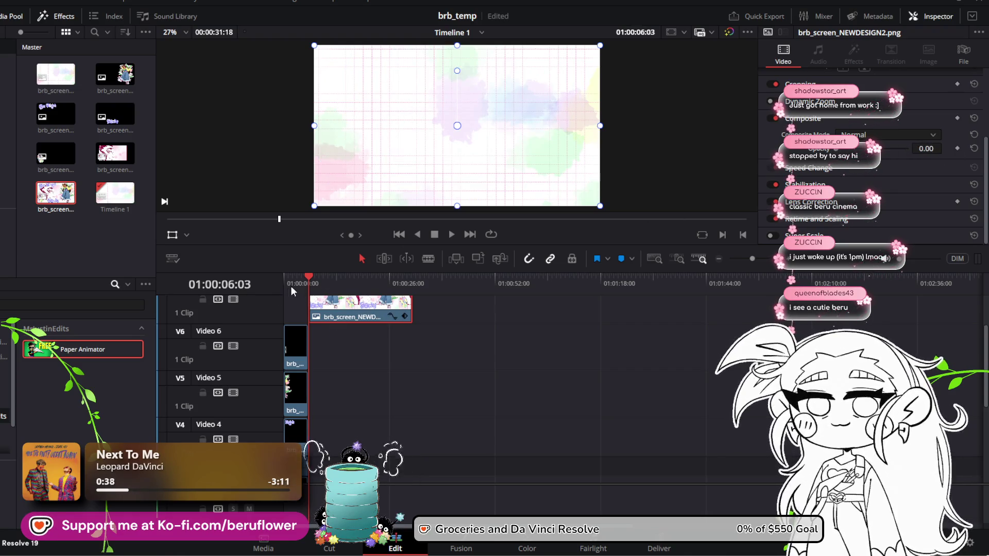
drag(307, 274, 319, 274)
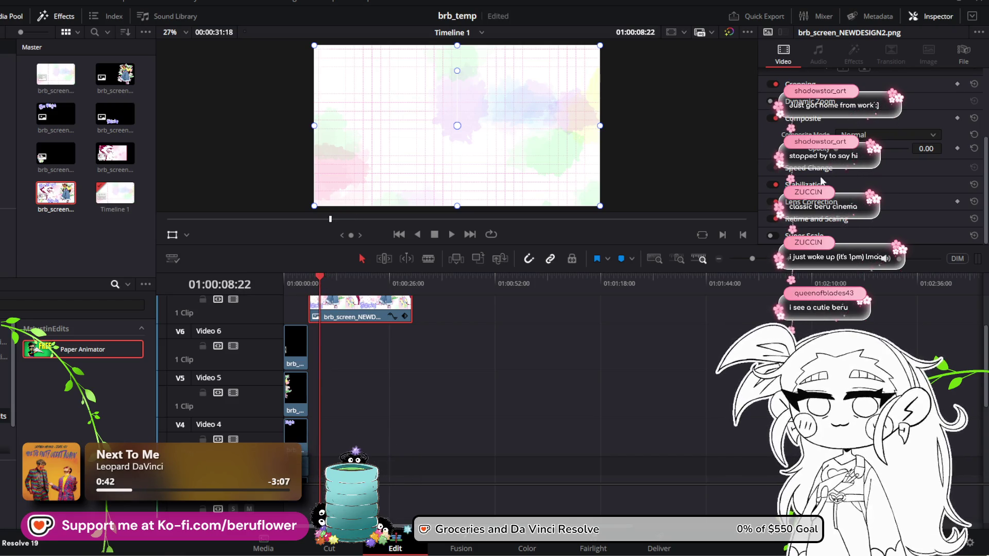
mouse_move(837, 151)
mouse_down()
mouse_move(929, 150)
mouse_move(889, 159)
mouse_up()
click(957, 148)
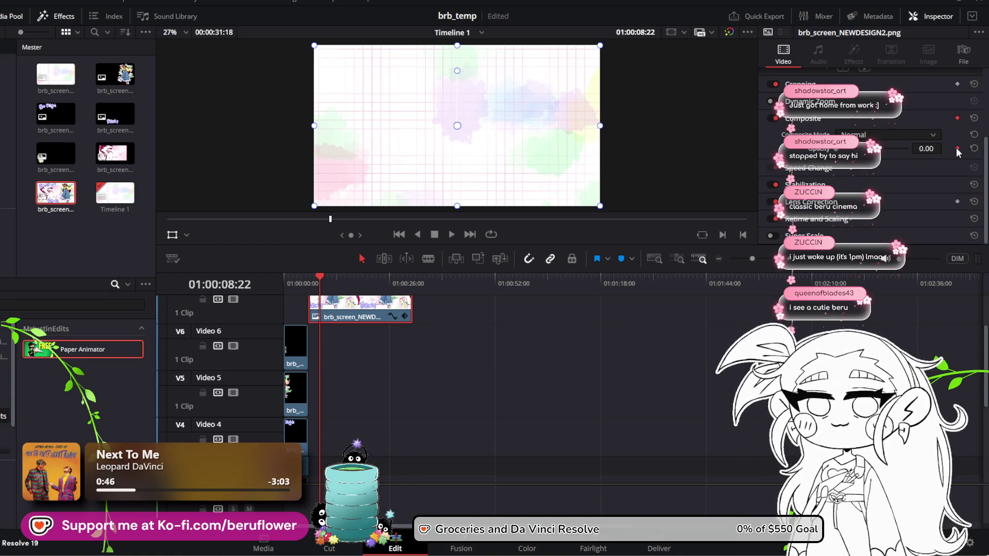
drag(320, 276, 303, 276)
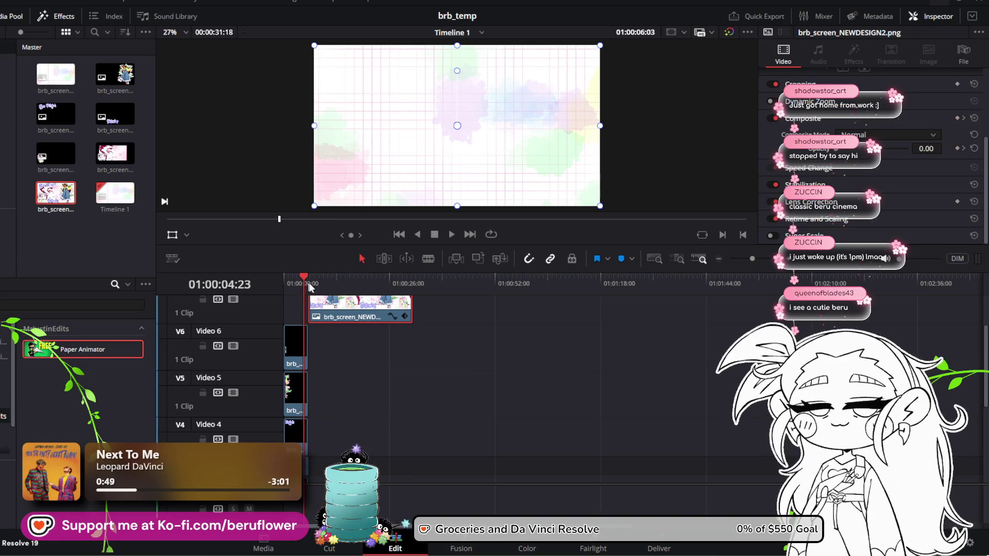
scroll(333, 319, up, 1)
Keyframe the artwork's opacity at 0 at 01:00:06:03 and 100 at 01:00:09:01
click(393, 335)
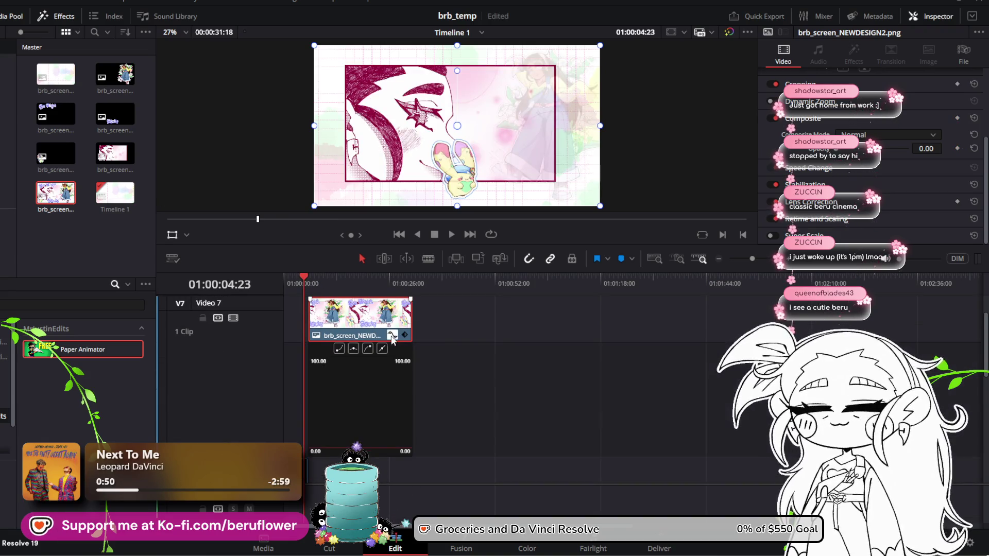
click(308, 276)
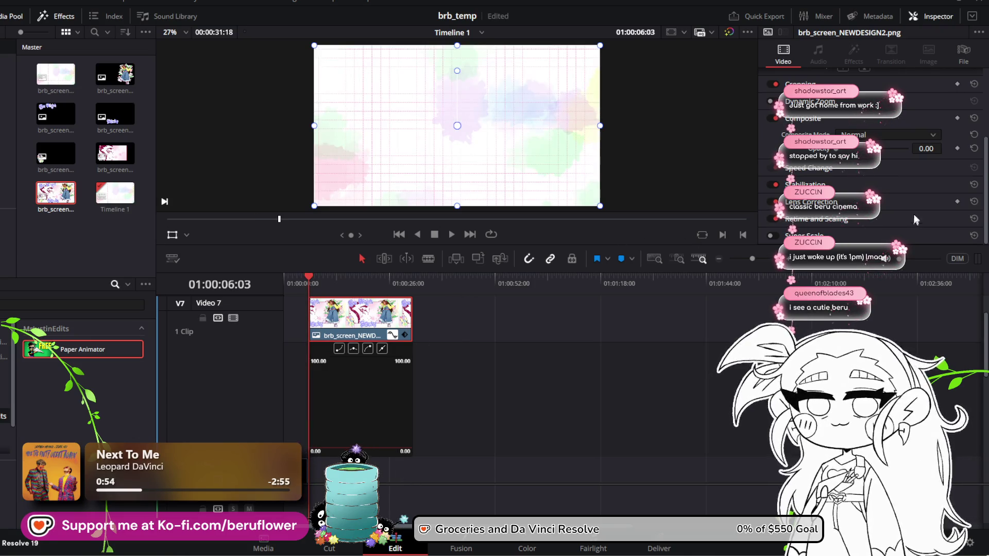
click(956, 149)
drag(311, 276, 323, 276)
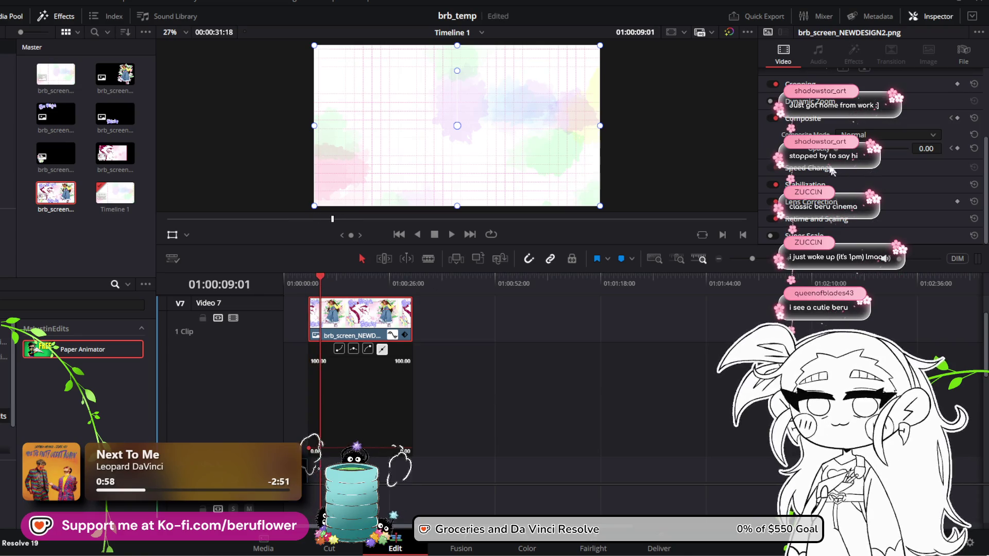
drag(837, 153, 985, 165)
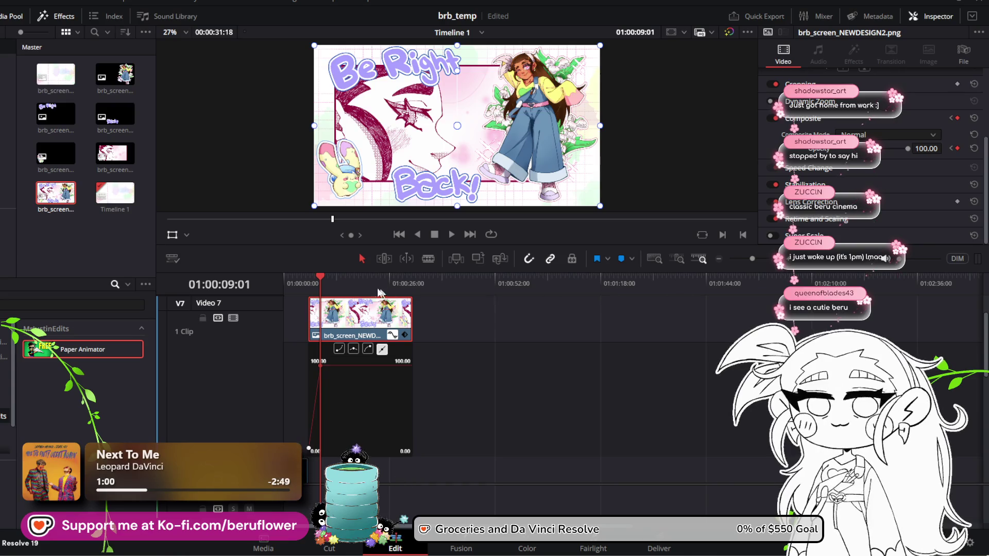
click(309, 281)
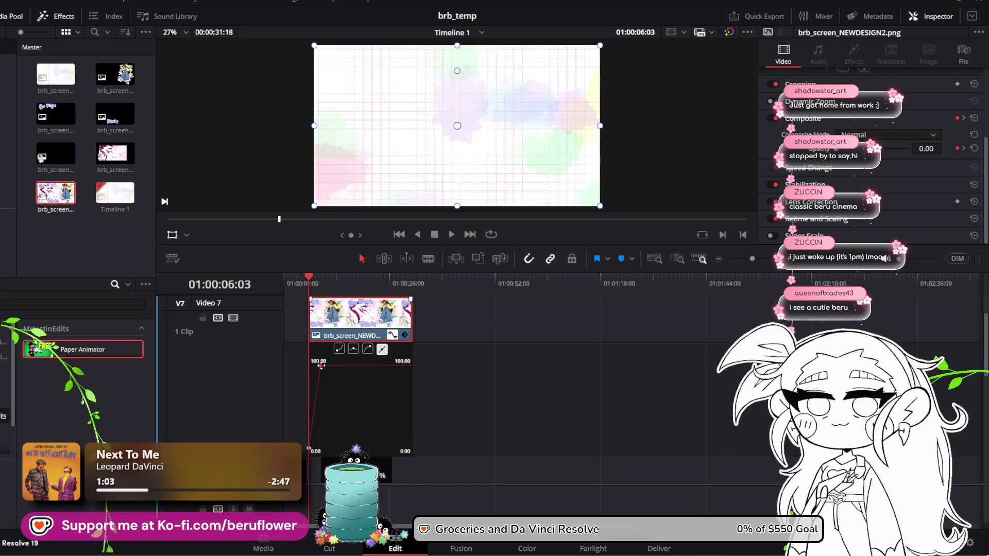
Nudge the full-opacity keyframe earlier, preview the fade-in, and return to the clip's first frame
drag(330, 365, 325, 365)
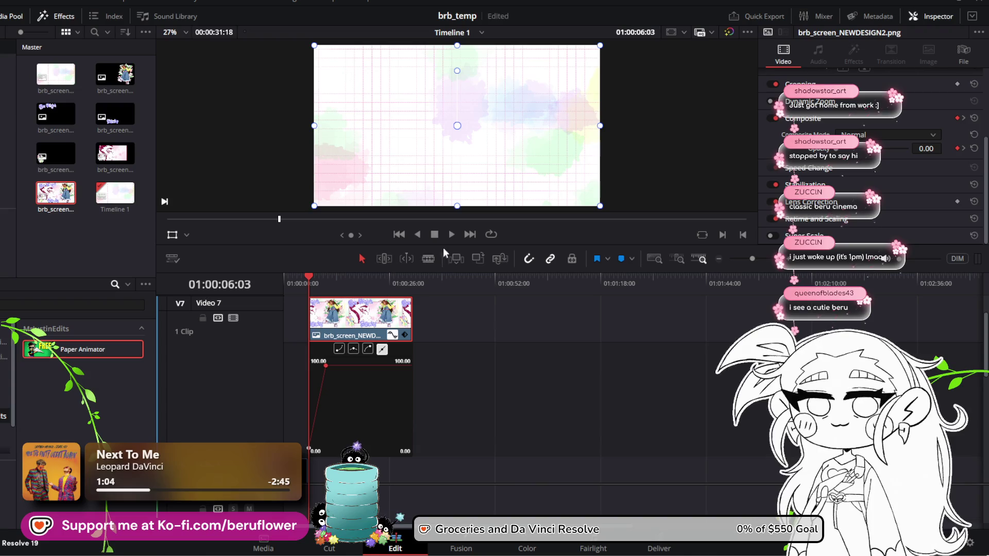
click(448, 233)
click(322, 363)
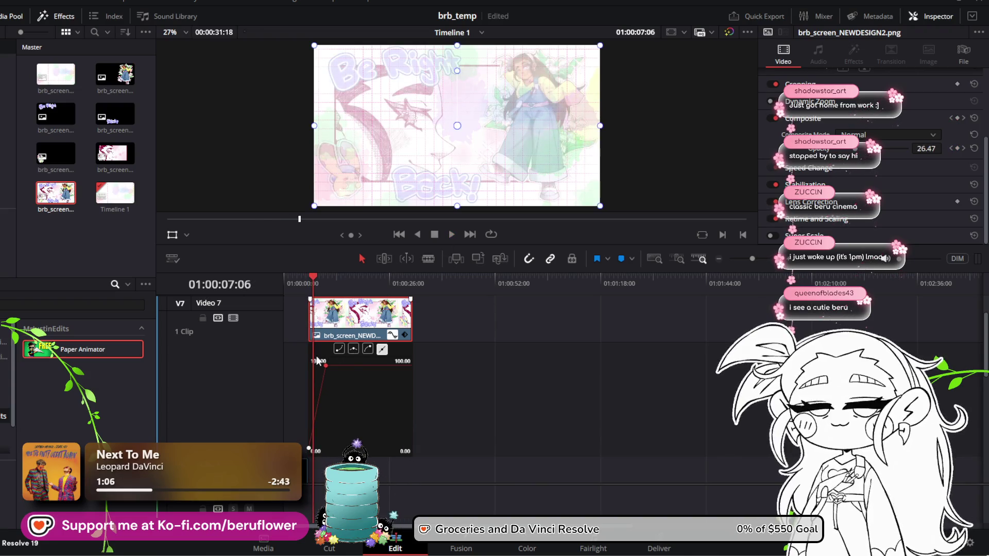
drag(322, 364, 321, 364)
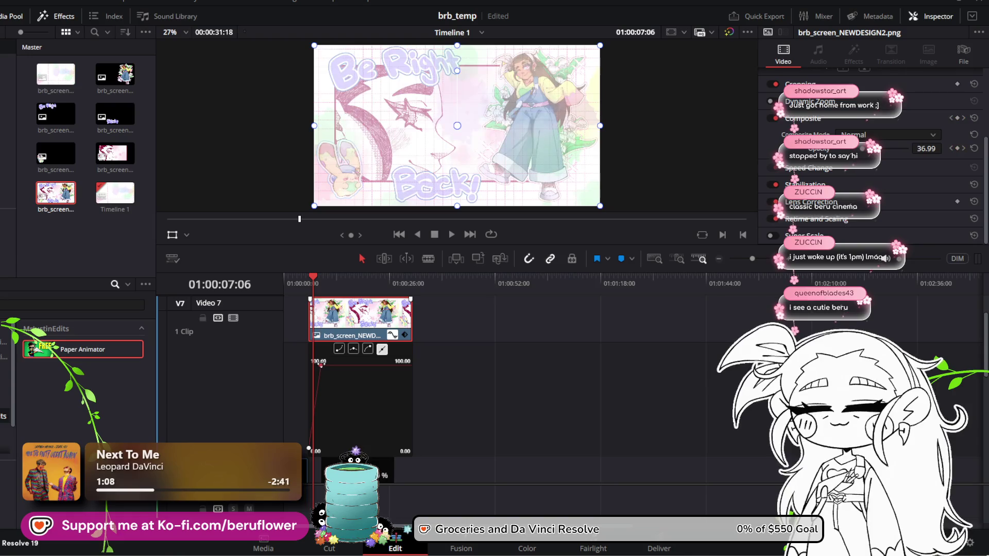
drag(320, 283, 309, 279)
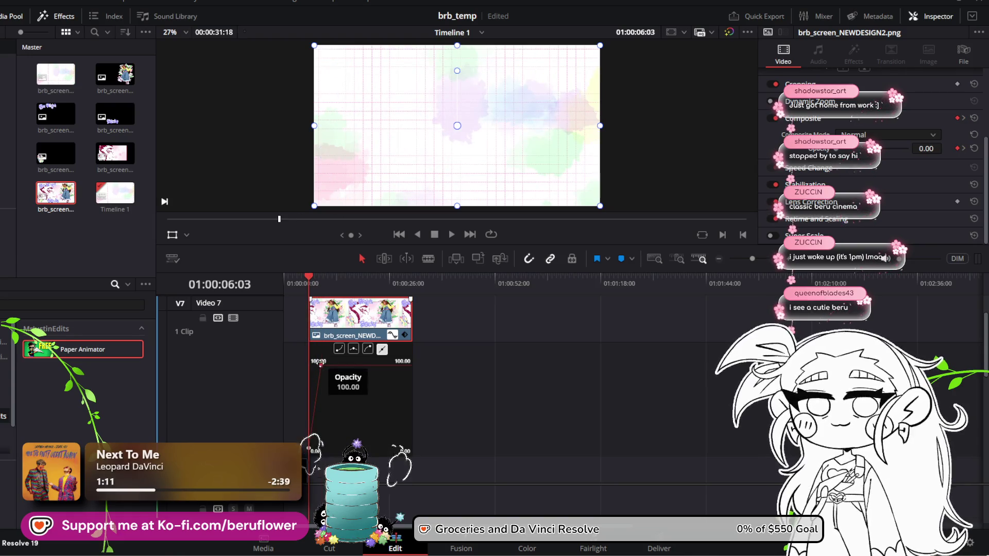
key(space)
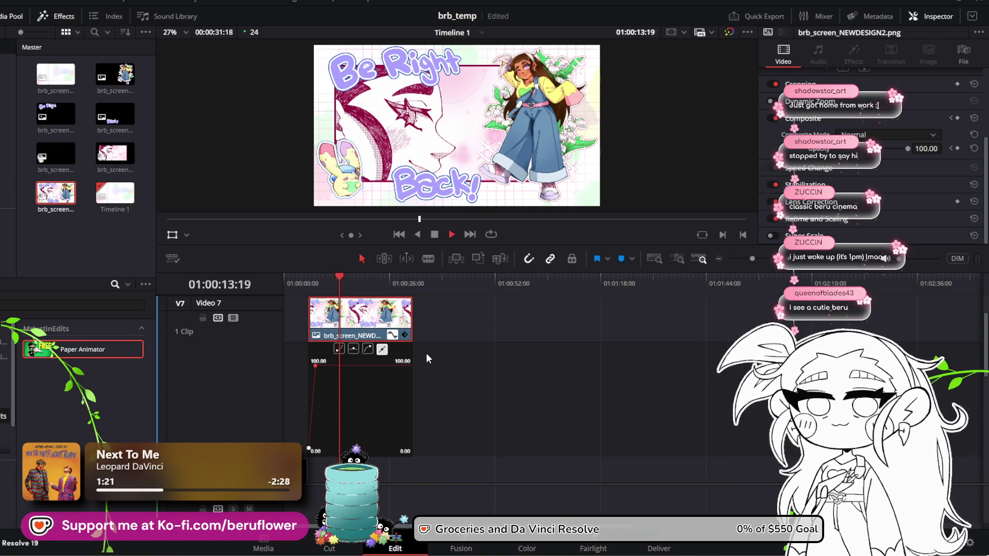
key(space)
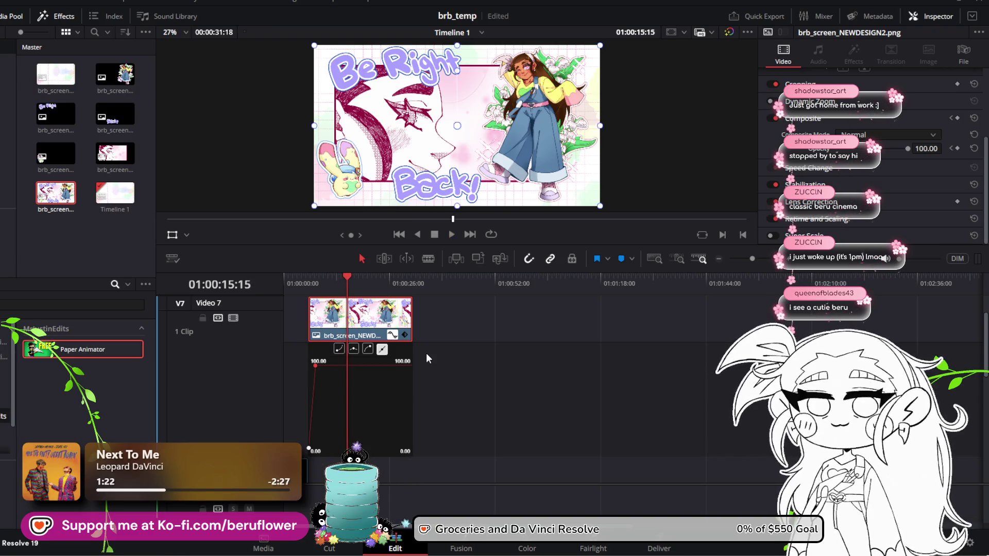
click(359, 276)
scroll(465, 331, down, 3)
scroll(463, 334, up, 3)
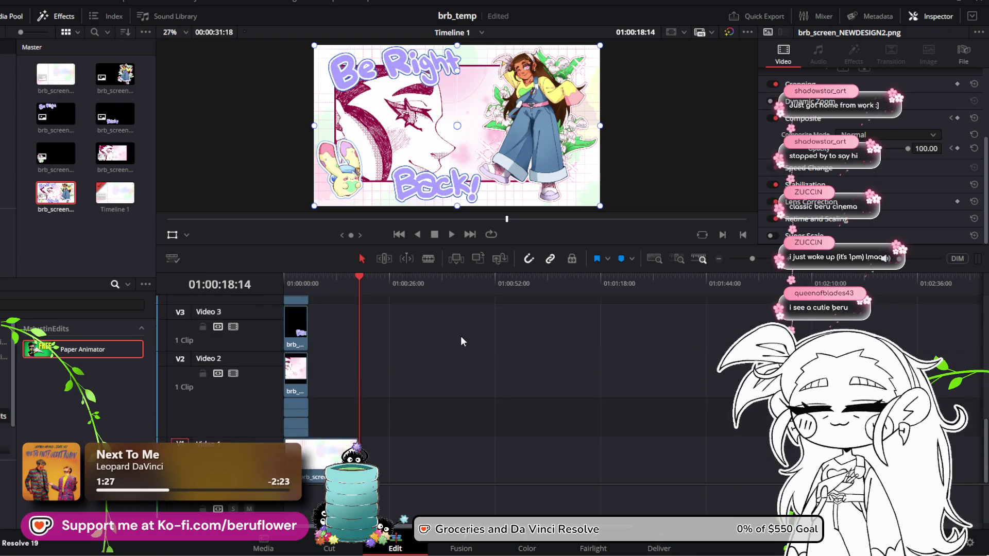
key(space)
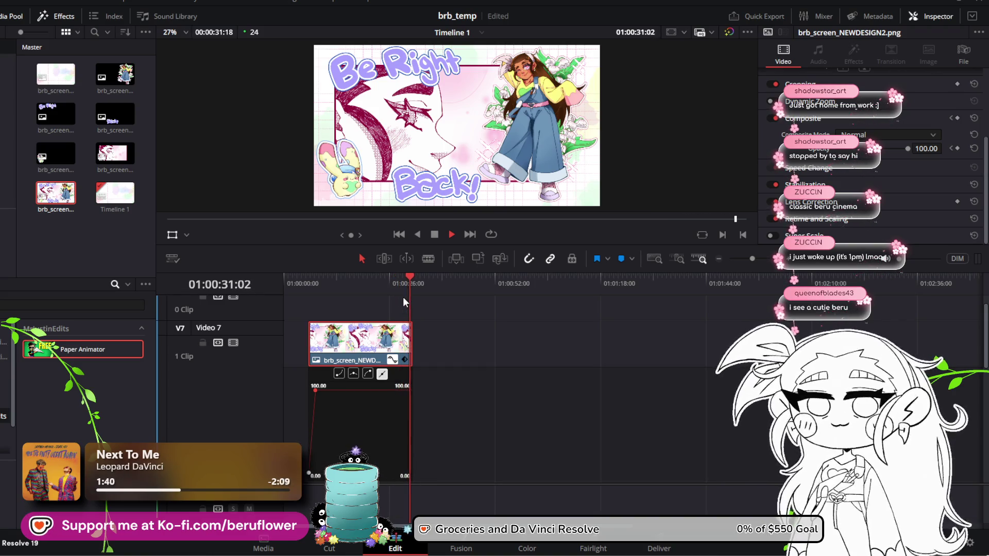
key(space)
mouse_move(410, 278)
mouse_down()
mouse_move(391, 279)
mouse_move(408, 284)
mouse_up()
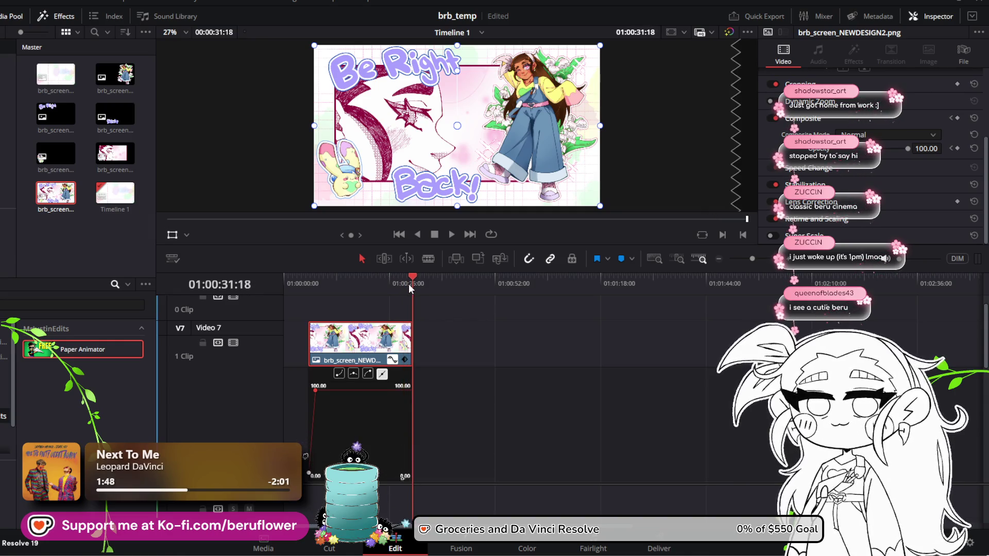
drag(409, 283, 308, 284)
key(space)
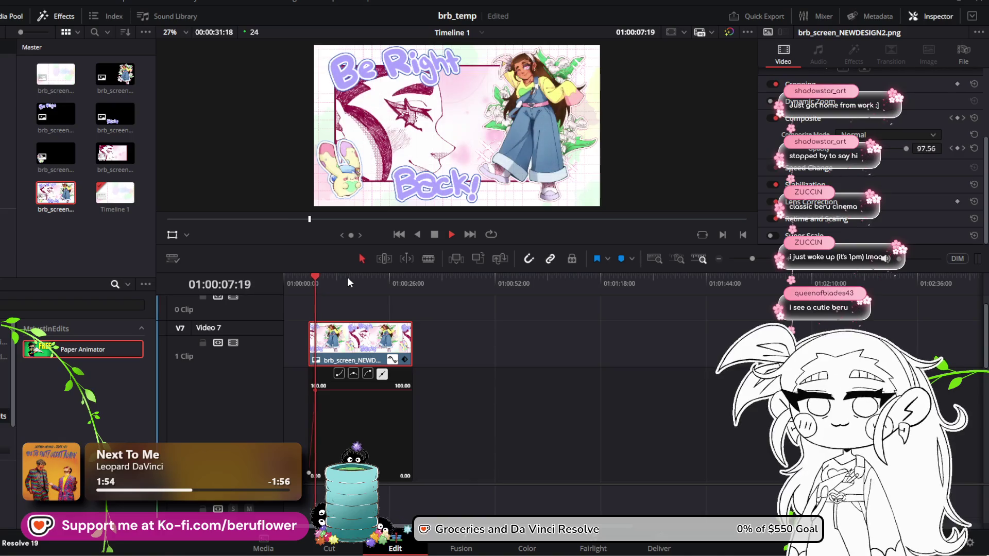
mouse_move(320, 278)
mouse_down()
mouse_move(397, 292)
mouse_move(404, 277)
mouse_up()
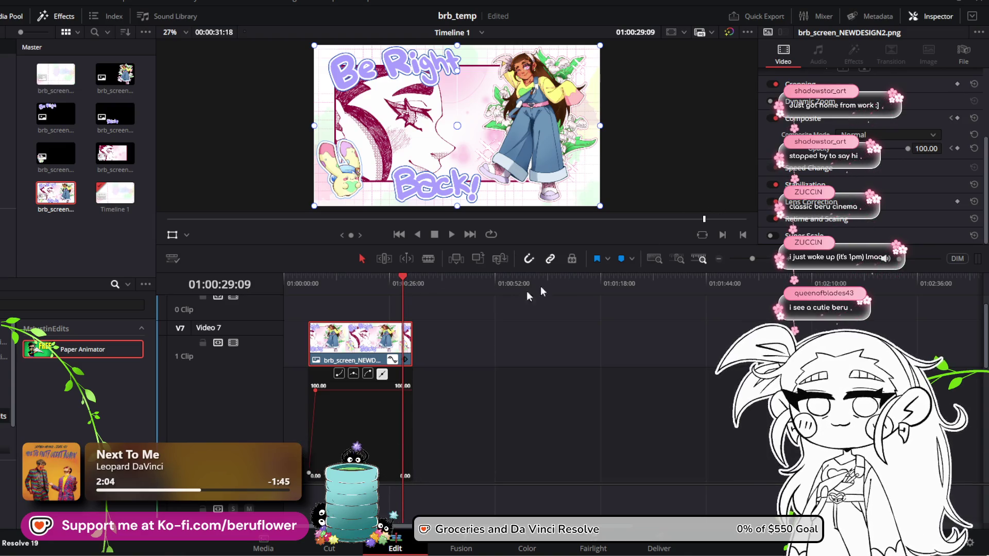
drag(408, 341, 429, 341)
Keyframe opacity 100 at 01:00:32:11 and 0 at the clip's final frame, 01:00:35:22
mouse_move(402, 276)
mouse_down()
mouse_move(425, 278)
mouse_move(400, 277)
mouse_move(416, 277)
mouse_up()
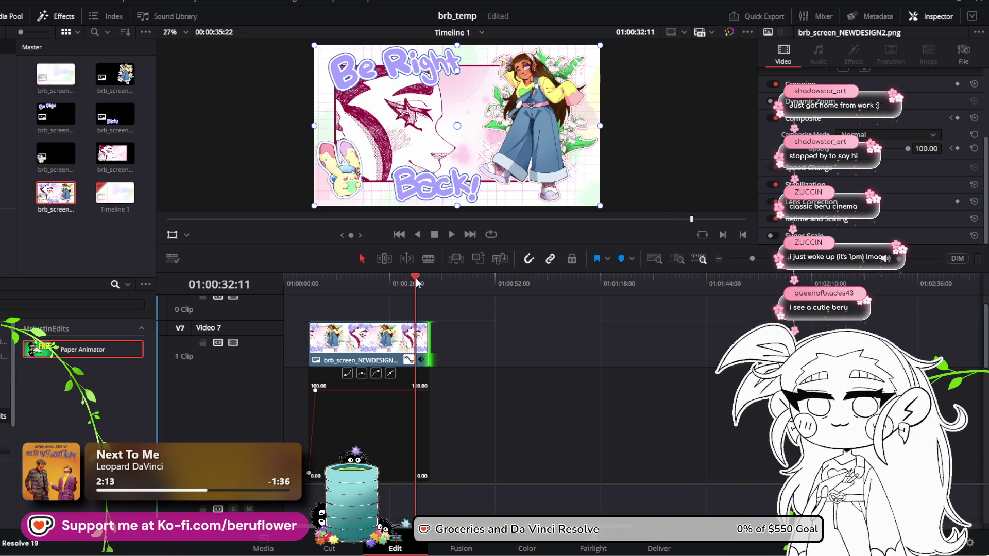
click(957, 148)
drag(414, 277, 430, 277)
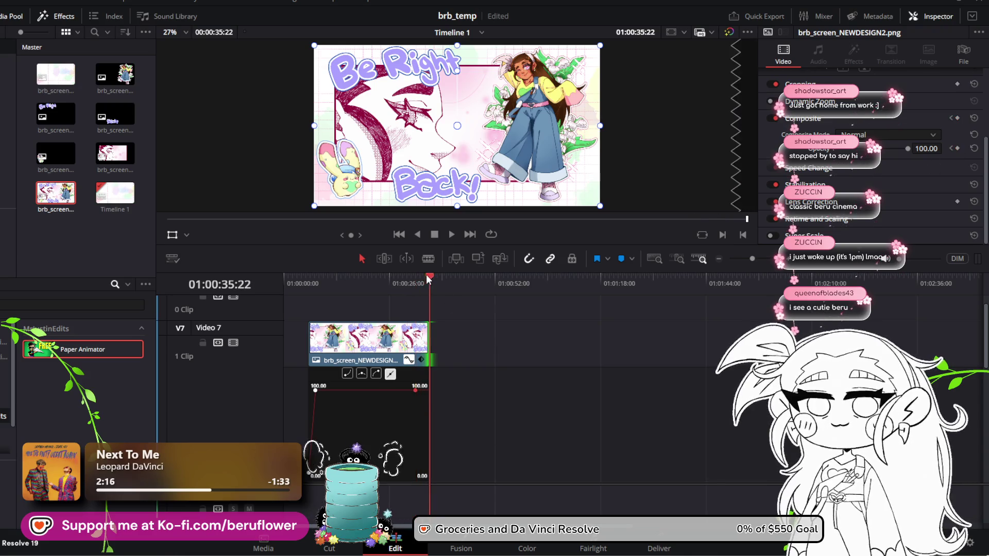
click(504, 367)
click(453, 340)
drag(427, 279, 413, 280)
click(416, 340)
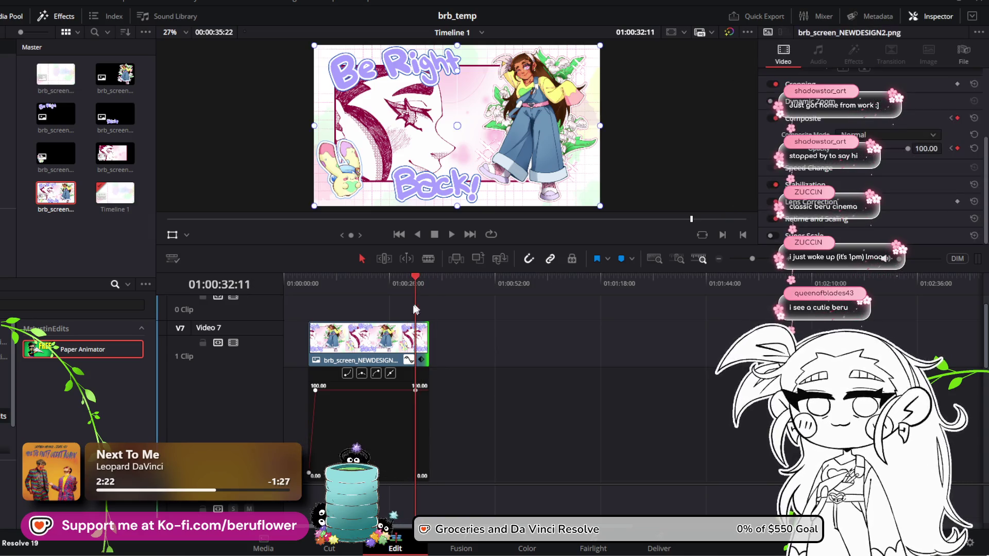
drag(421, 282, 425, 286)
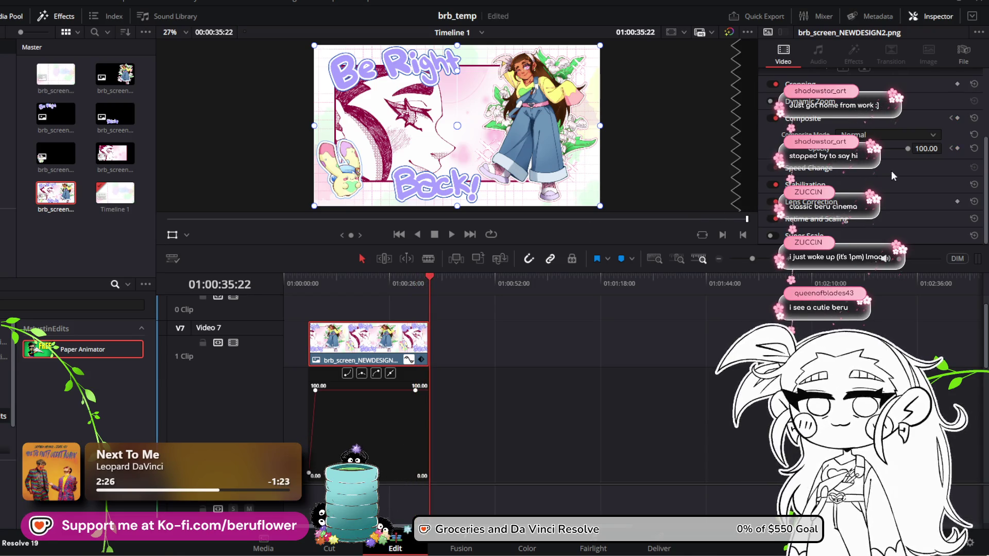
drag(905, 148, 763, 156)
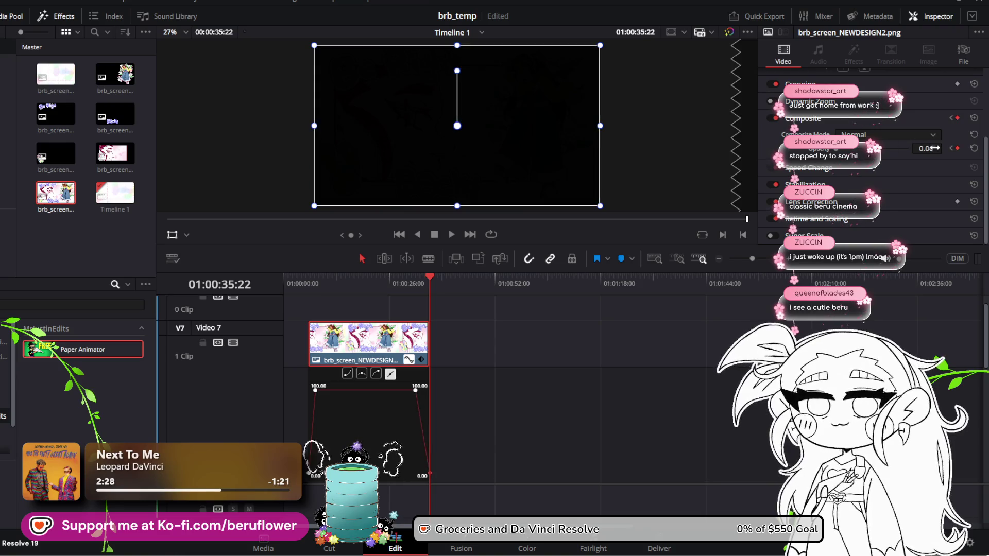
Make the V6 background span from the timeline start to the artwork's end, and save the project
scroll(592, 368, down, 2)
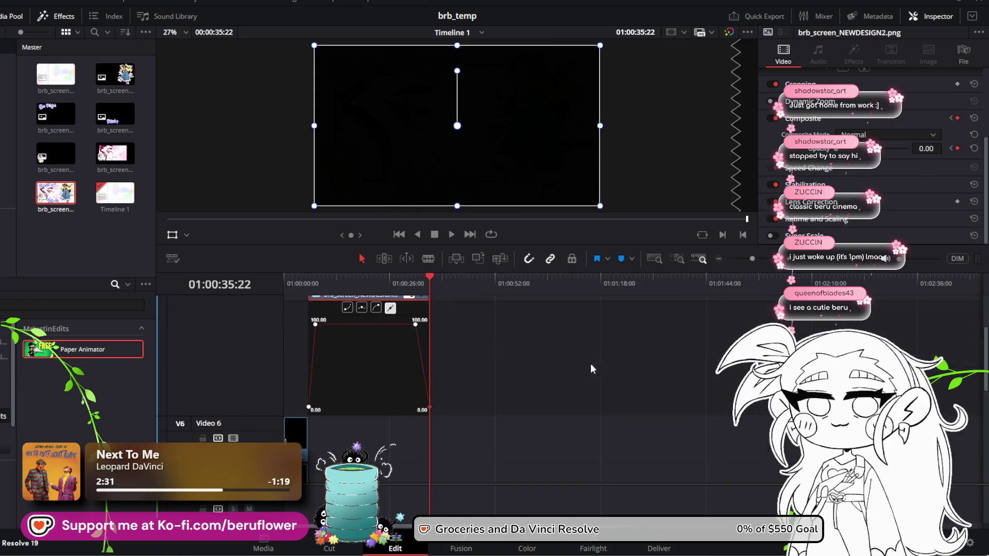
scroll(571, 369, down, 2)
scroll(549, 372, up, 4)
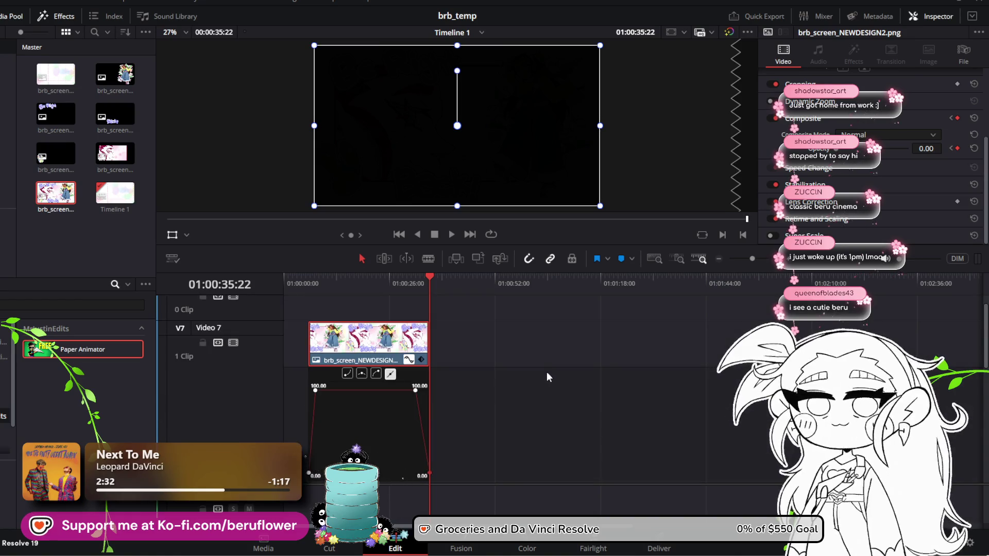
scroll(546, 371, down, 2)
mouse_move(56, 73)
mouse_down()
mouse_move(338, 444)
mouse_move(445, 460)
mouse_move(434, 425)
mouse_move(429, 432)
mouse_up()
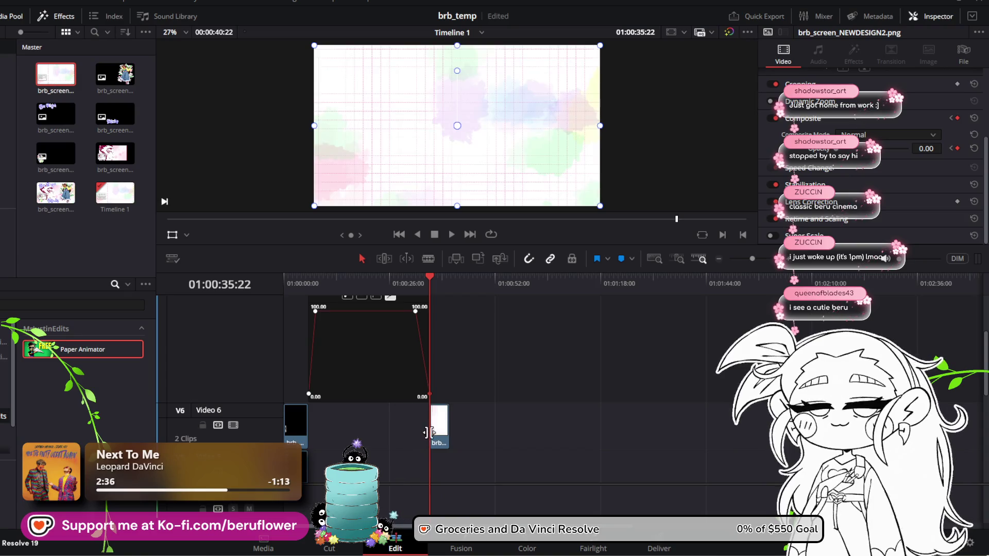
drag(429, 276, 422, 278)
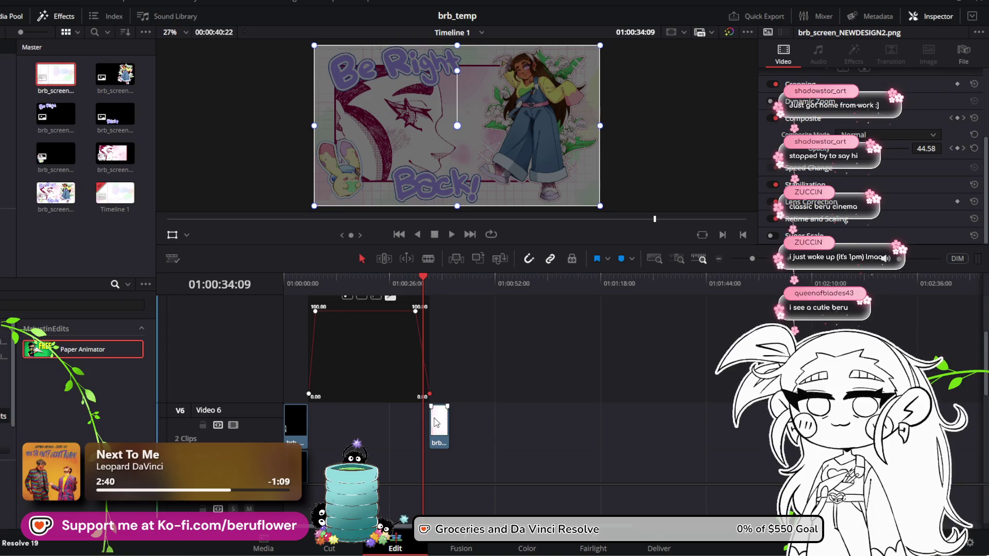
drag(432, 420, 310, 417)
drag(447, 417, 427, 418)
drag(422, 278, 309, 286)
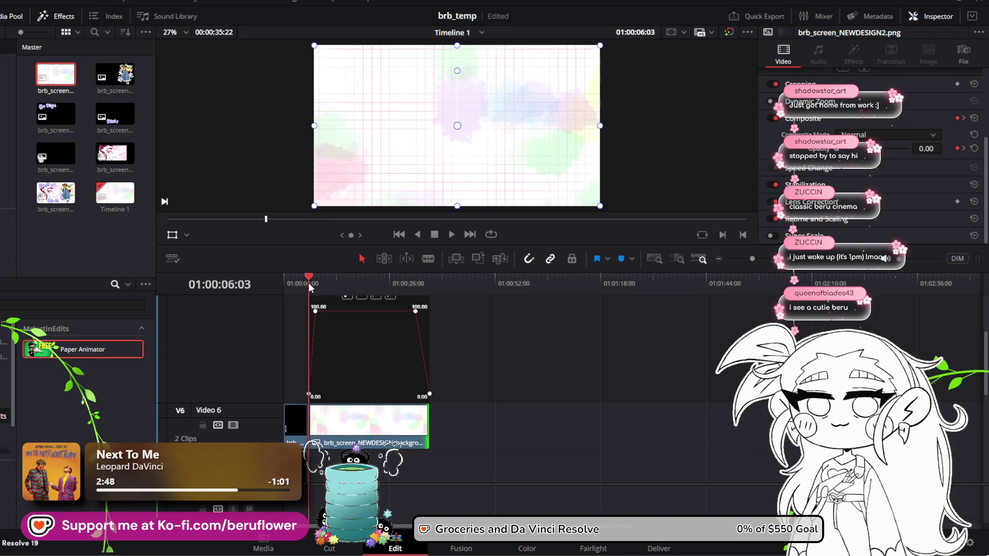
key(ctrl+s)
click(450, 235)
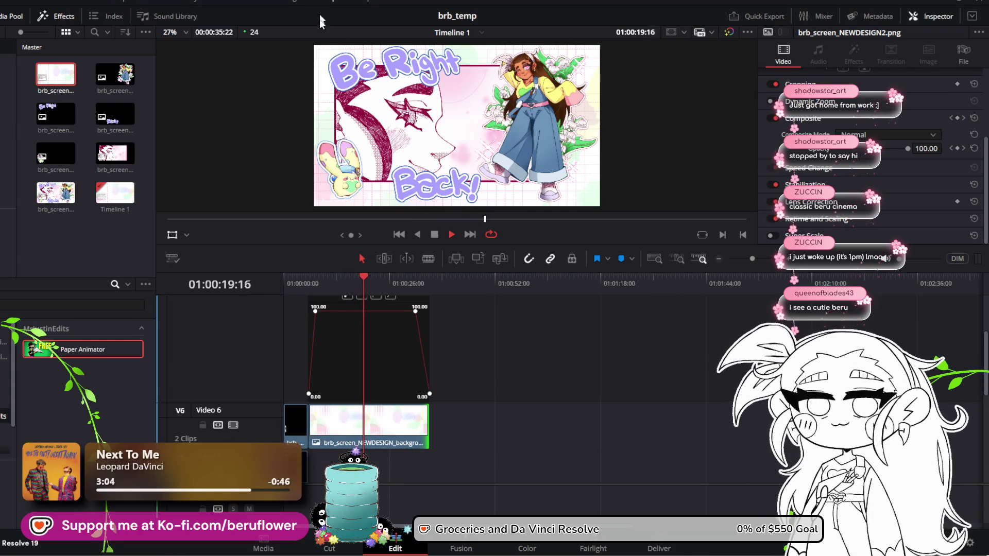
click(433, 235)
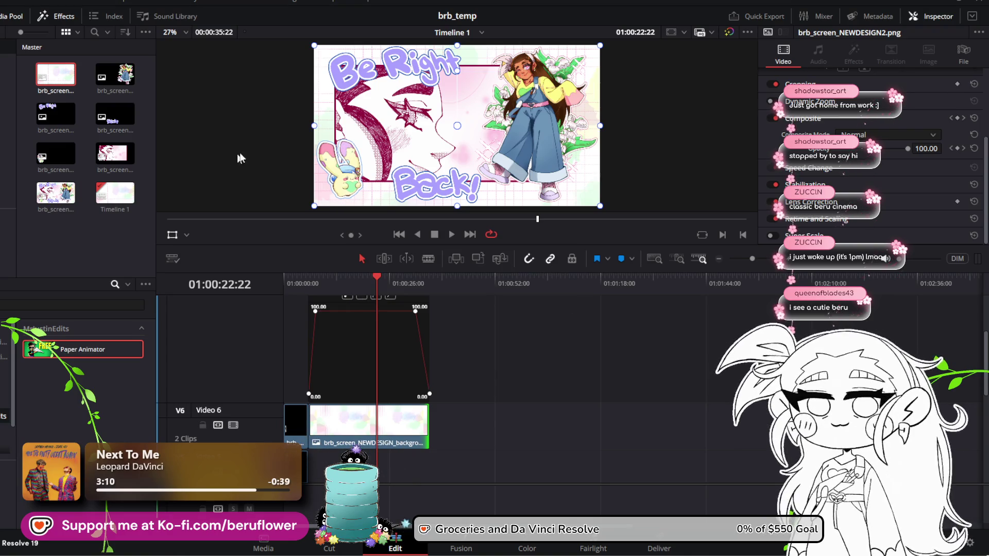
click(448, 234)
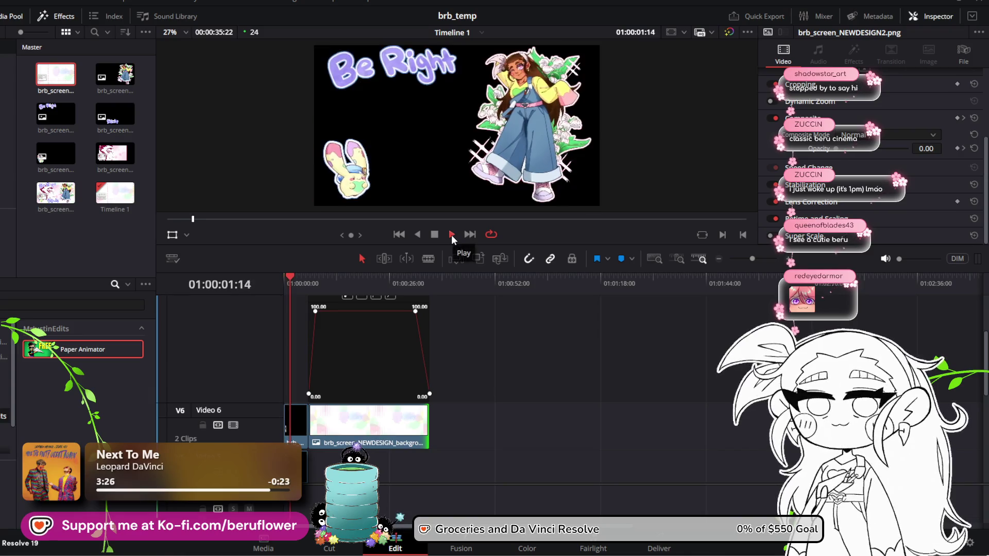
click(435, 234)
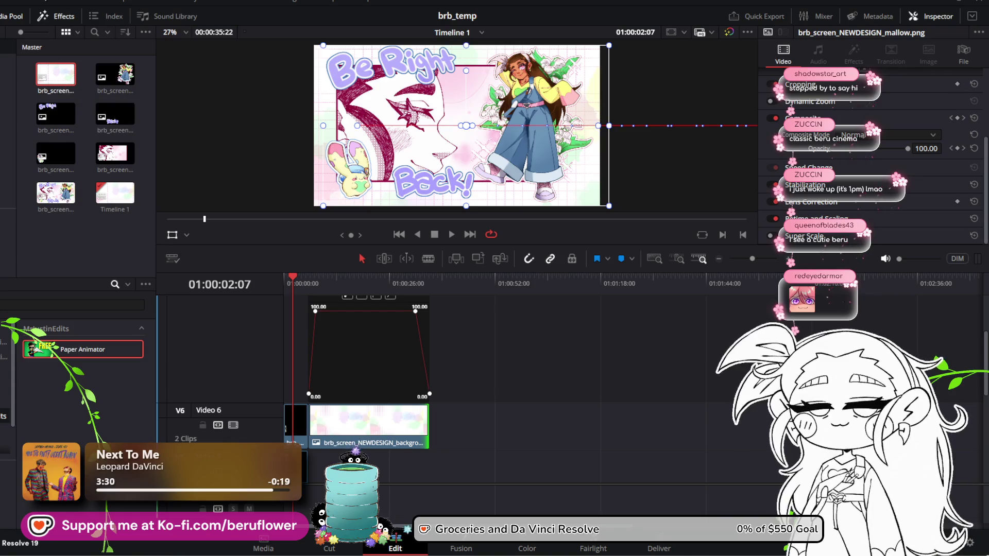
click(13, 2)
mouse_move(45, 21)
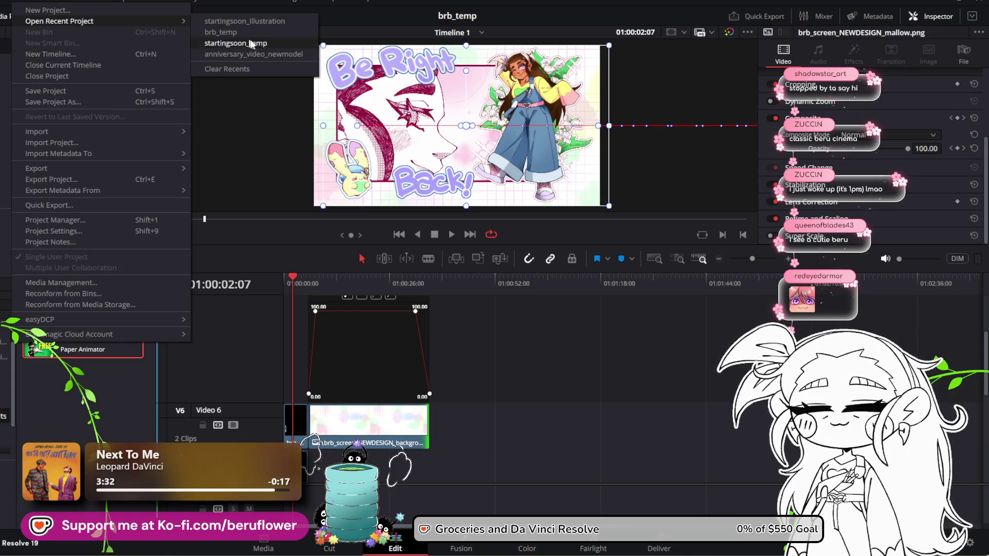
click(263, 24)
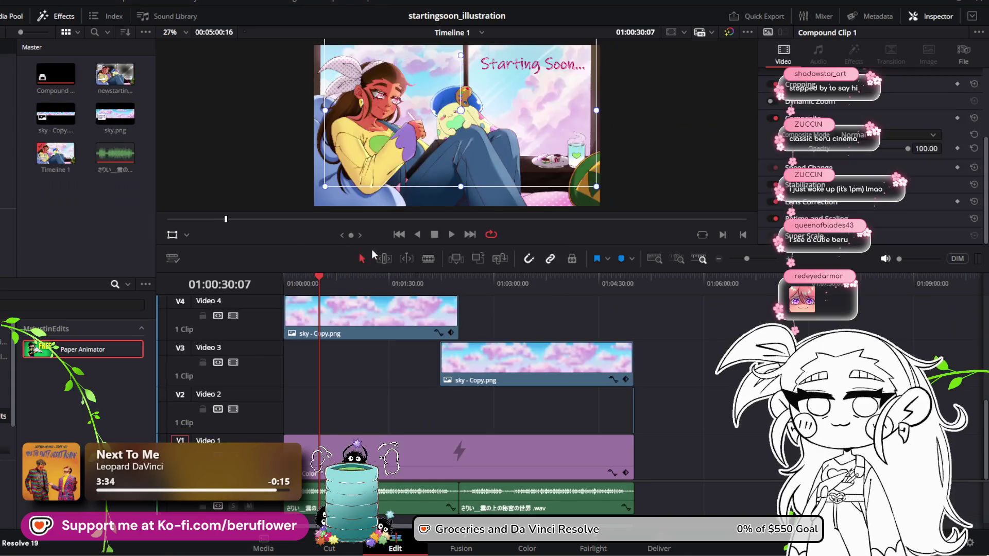
drag(348, 280, 257, 289)
click(11, 1)
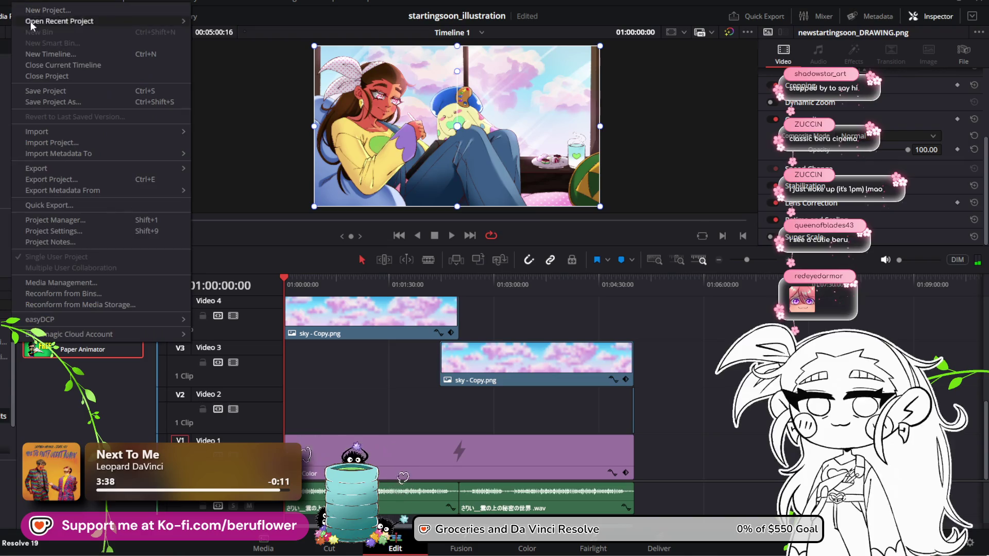
mouse_move(35, 24)
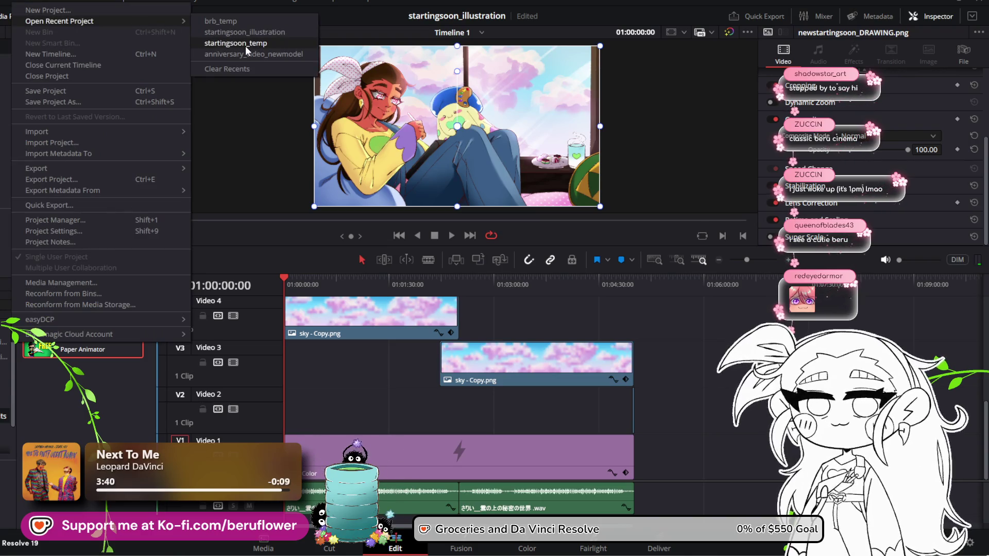
click(243, 23)
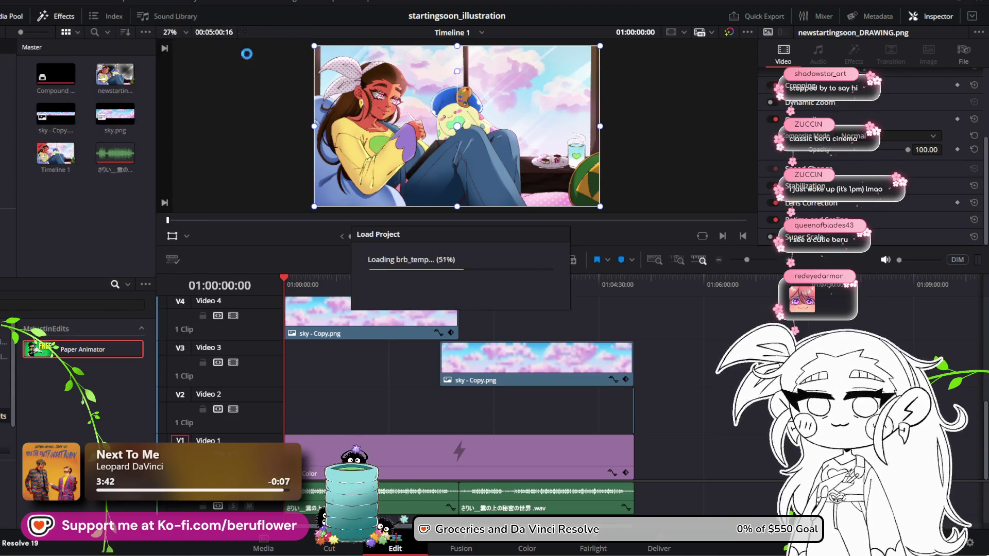
drag(295, 280, 284, 280)
click(450, 237)
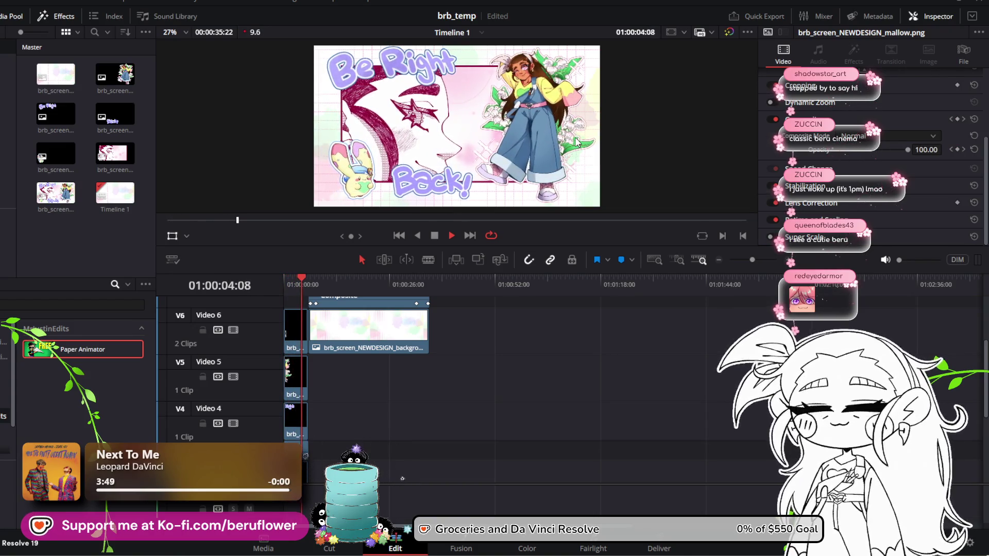
click(450, 235)
drag(314, 280, 283, 287)
key(space)
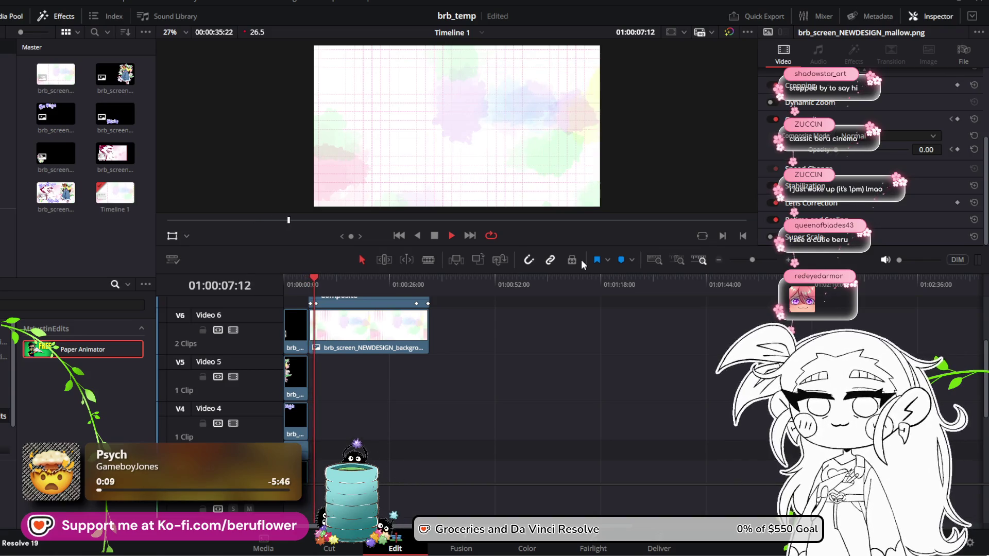
Show the V7 artwork's opacity keyframe curve and play the current fade-in from the clip start
key(space)
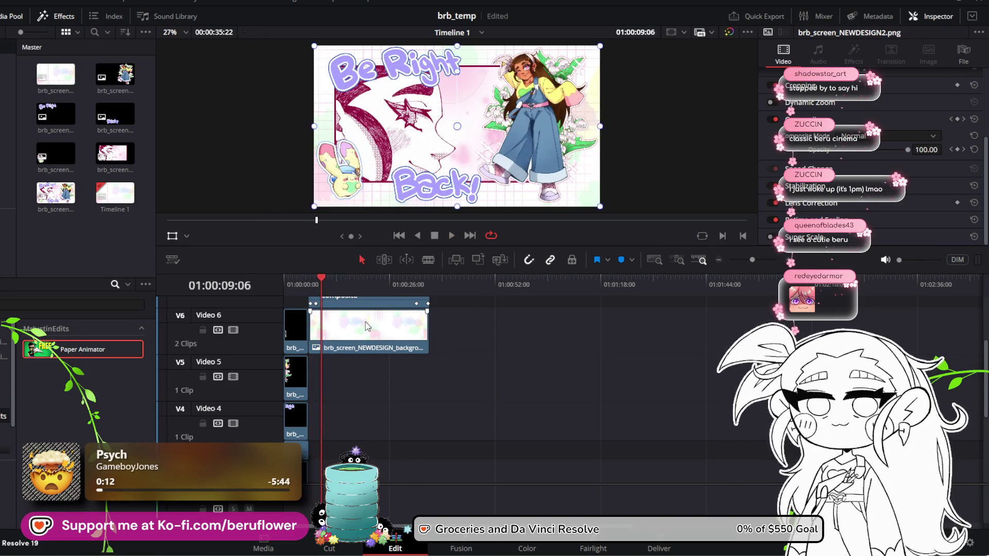
scroll(366, 326, up, 2)
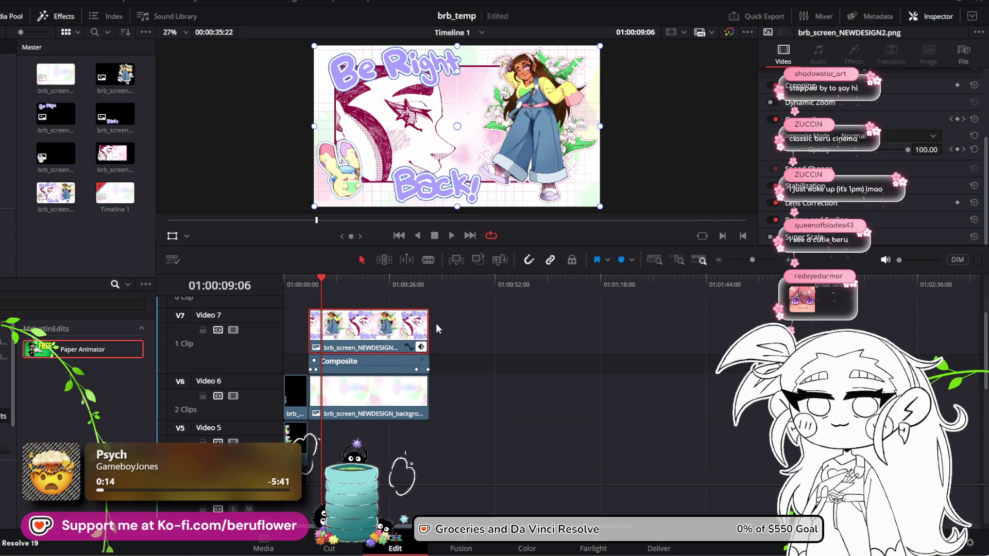
click(405, 348)
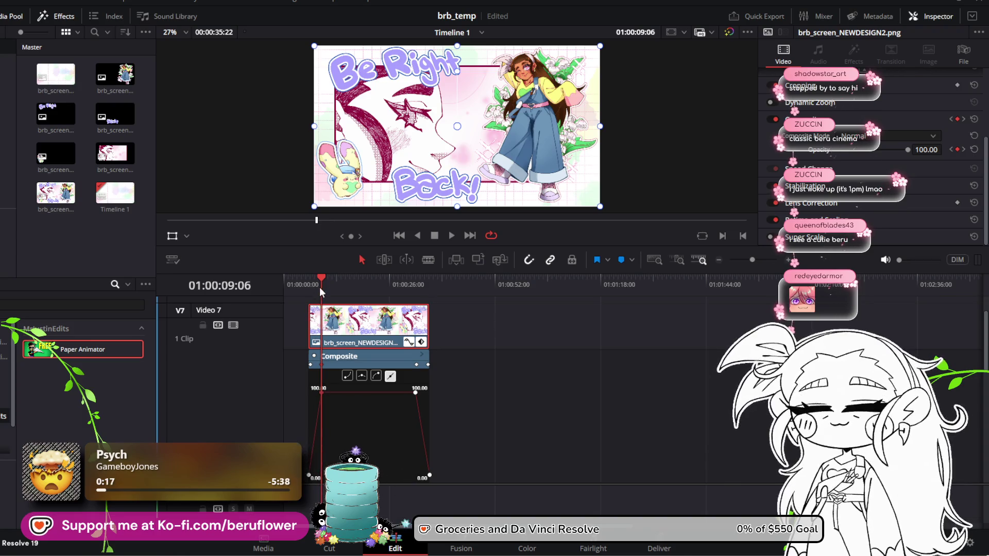
click(307, 280)
key(space)
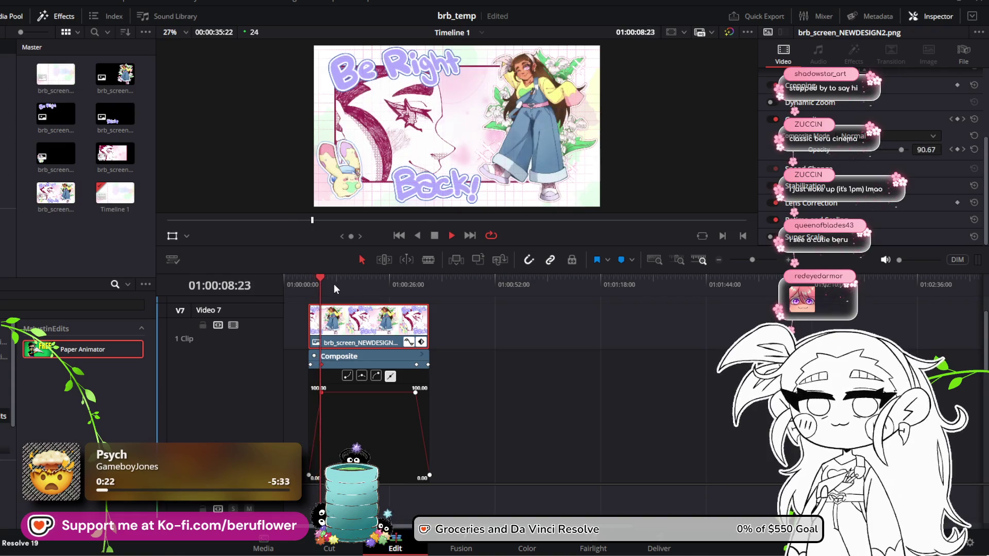
key(space)
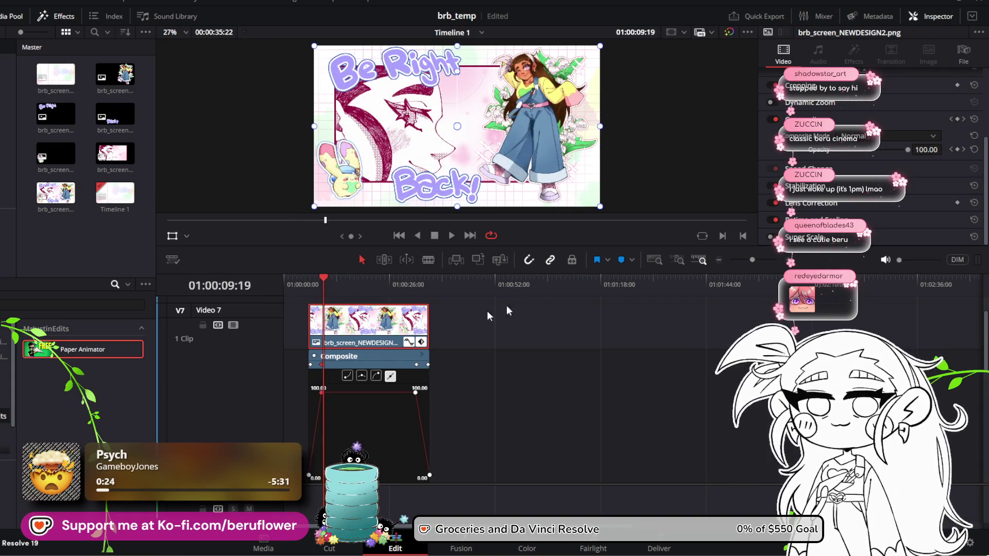
Drag the 100% opacity keyframe 01:18 earlier, to about 01:00:07:20, and replay the shorter fade-in
drag(750, 259, 761, 260)
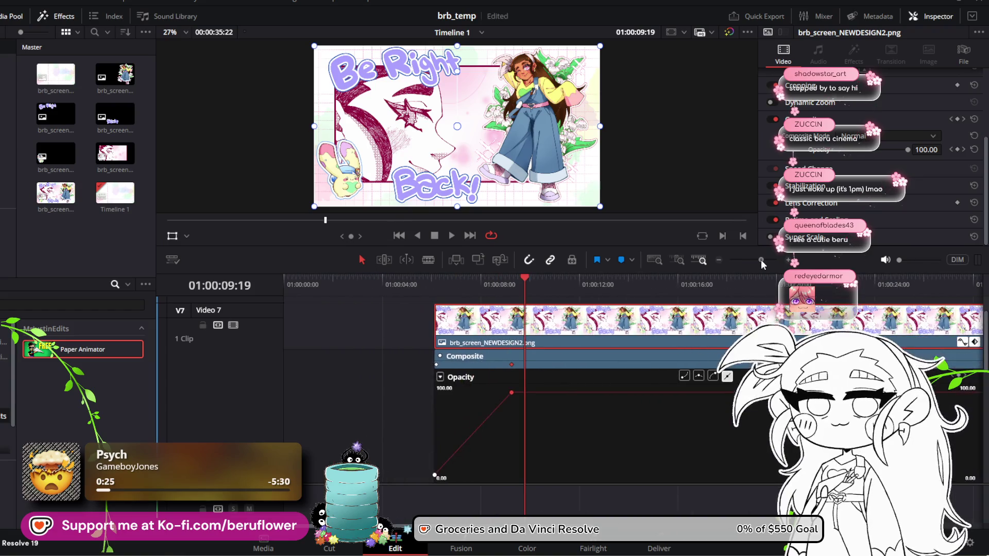
drag(511, 392, 453, 393)
drag(530, 287, 424, 280)
key(space)
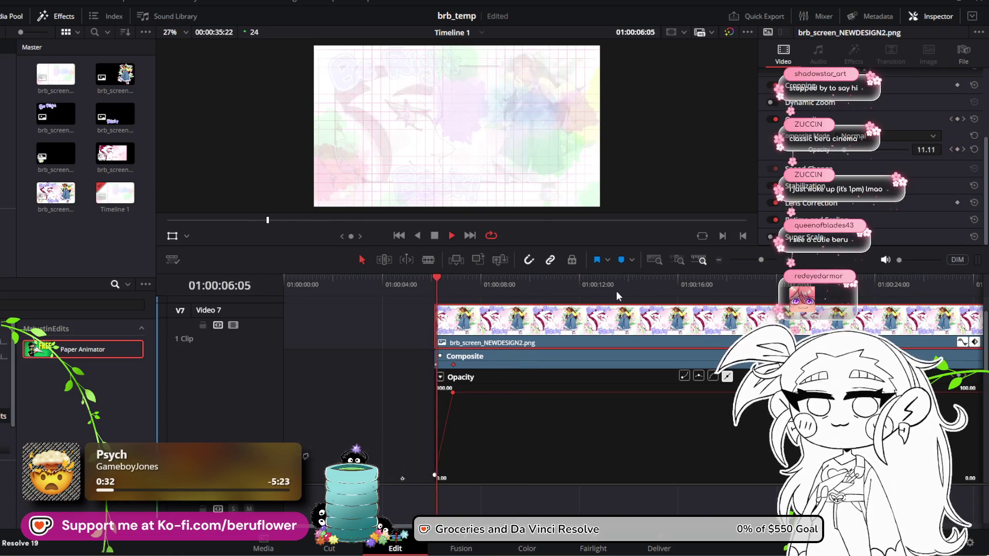
key(space)
drag(737, 260, 752, 262)
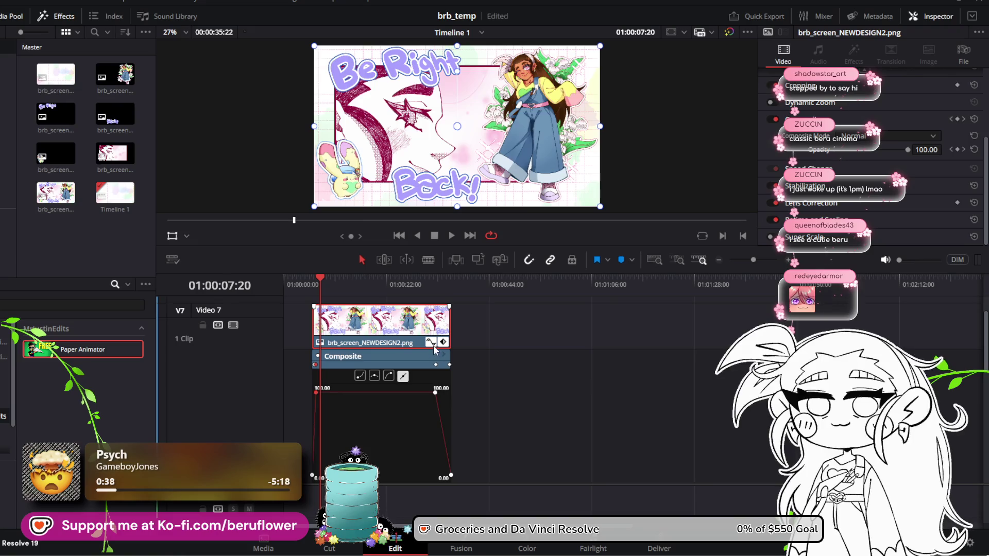
Collapse the opacity curve and play from the timeline start in an enlarged viewer, stopping near the start
click(430, 343)
drag(322, 278, 284, 281)
key(space)
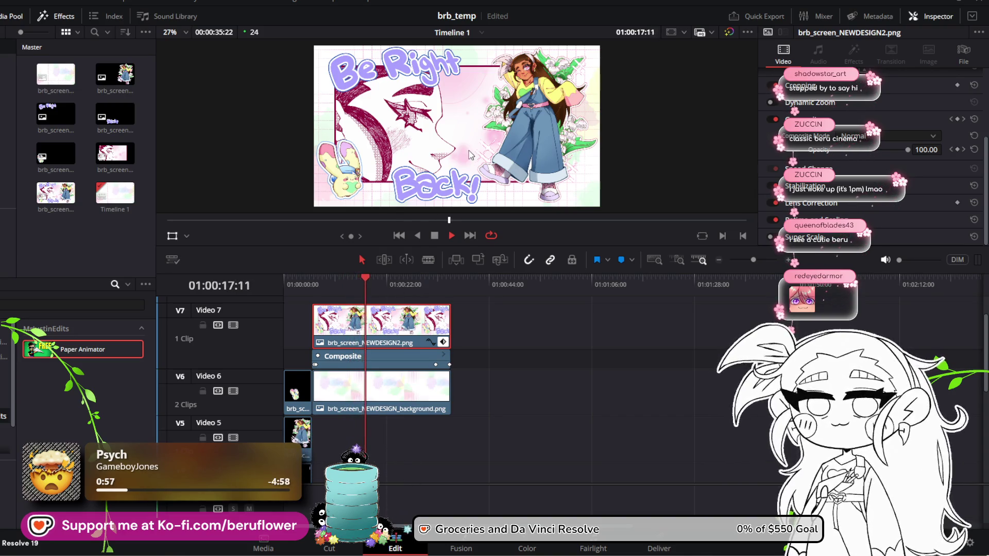
scroll(466, 155, up, 6)
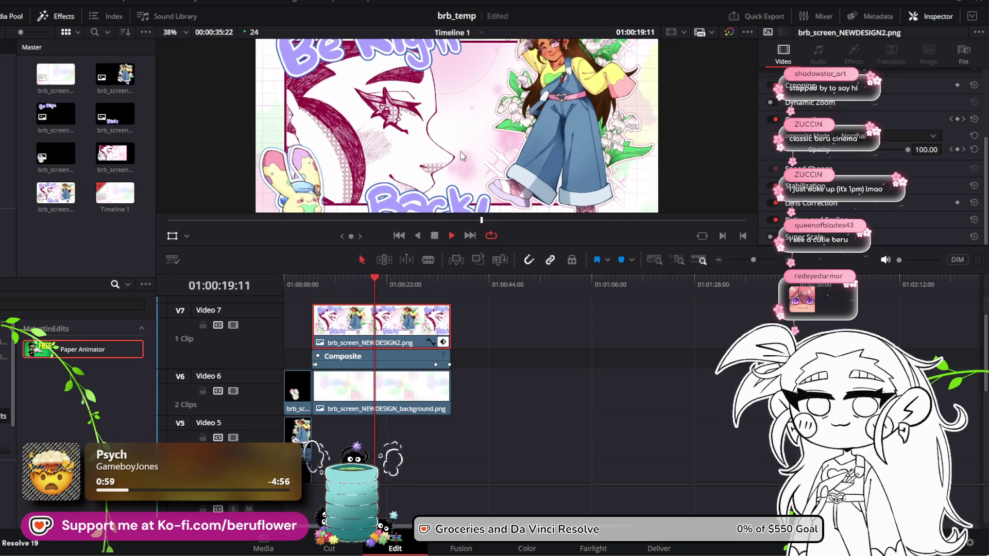
scroll(461, 156, up, 1)
scroll(462, 156, up, 3)
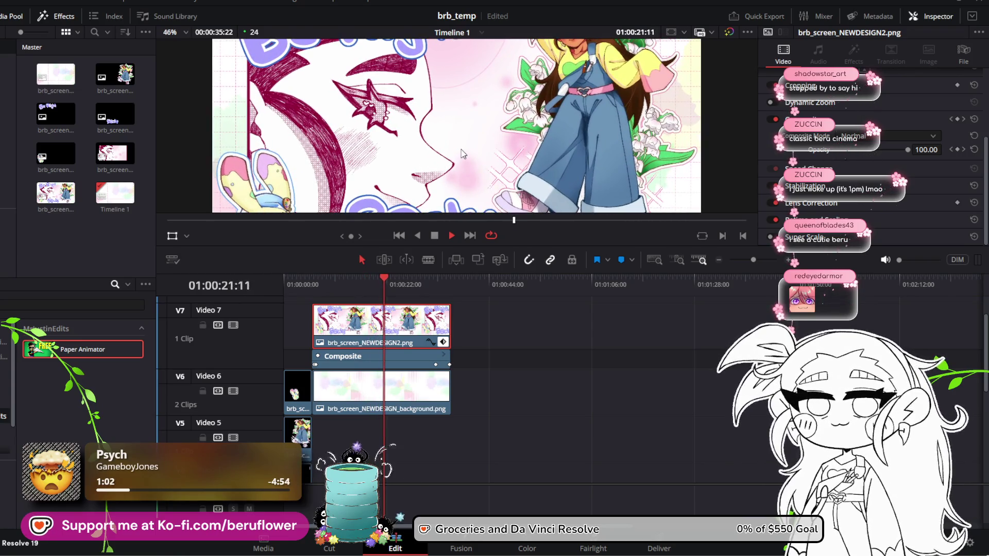
scroll(463, 153, down, 6)
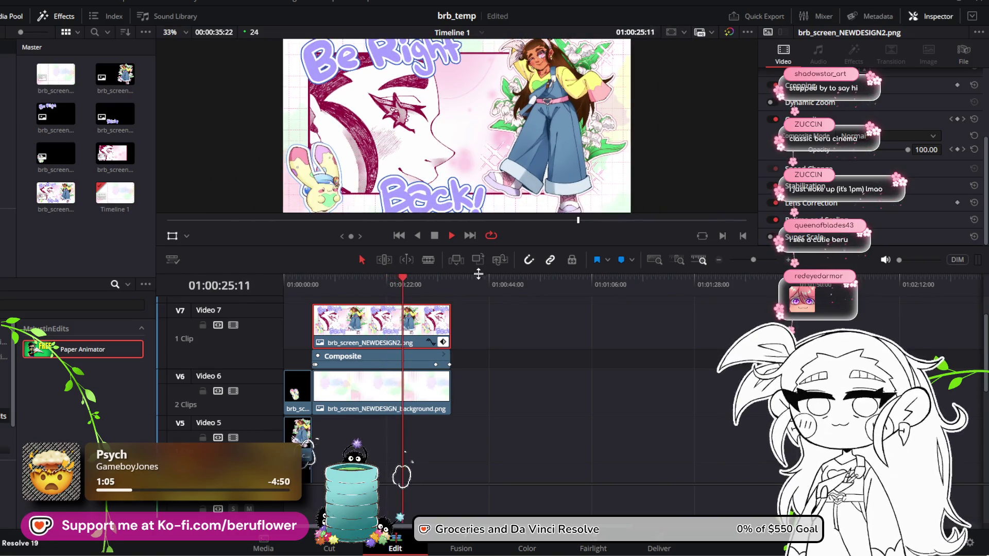
drag(479, 273, 479, 345)
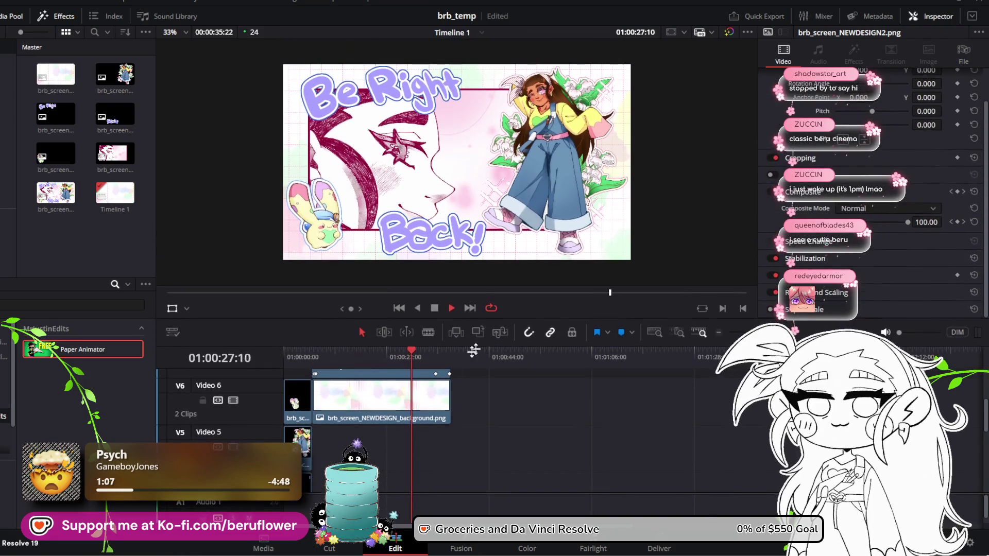
scroll(435, 405, down, 3)
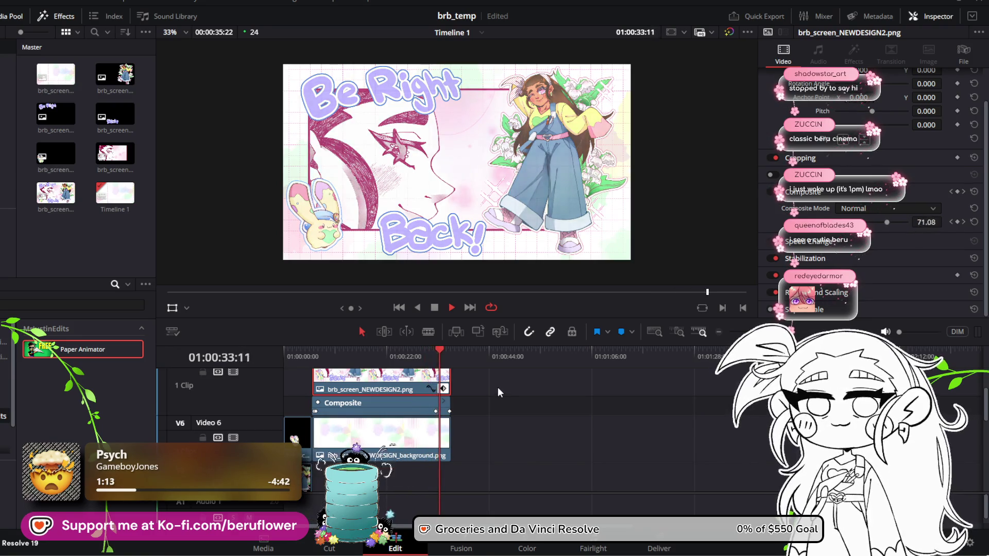
click(435, 309)
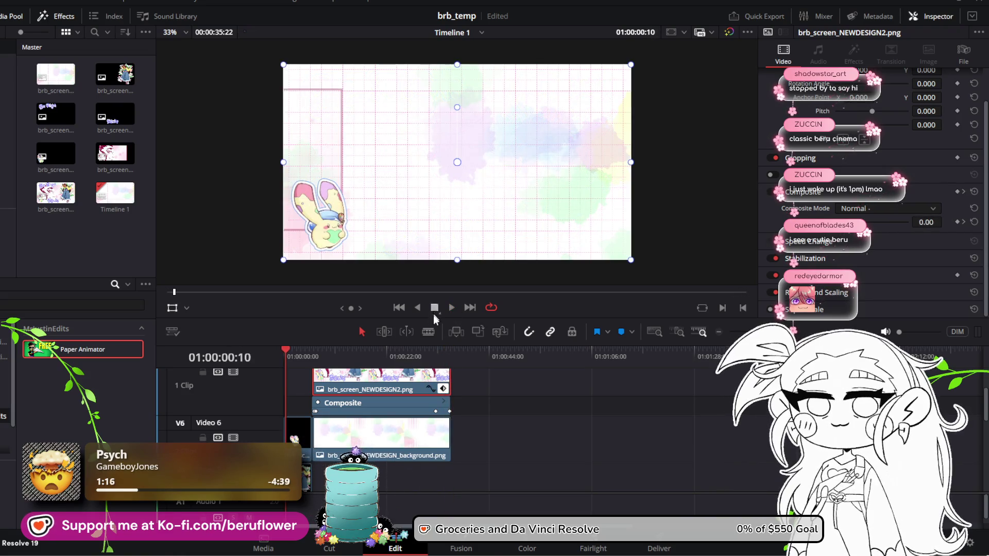
Drag the artwork's fade-out keyframes later on the opacity curve and save the project
click(430, 388)
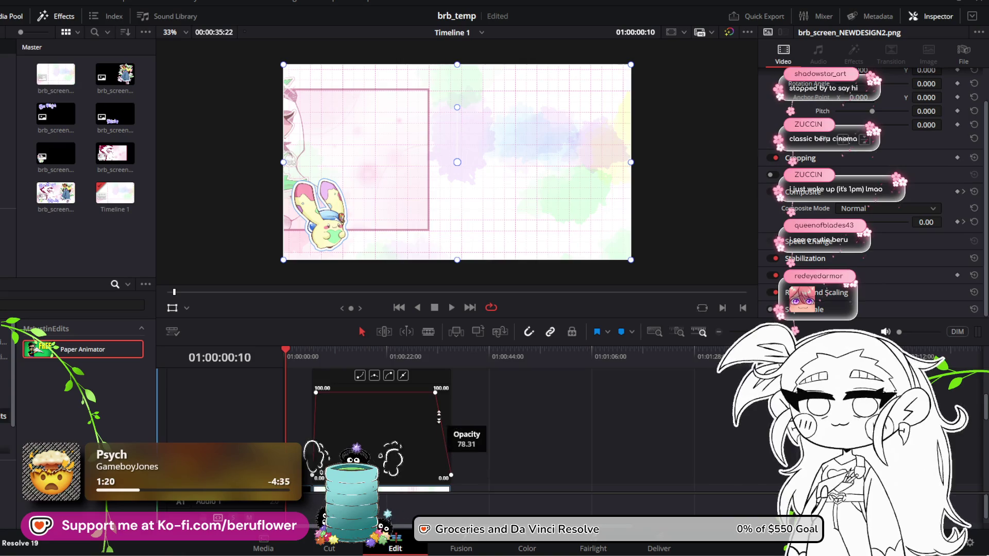
drag(436, 394, 443, 391)
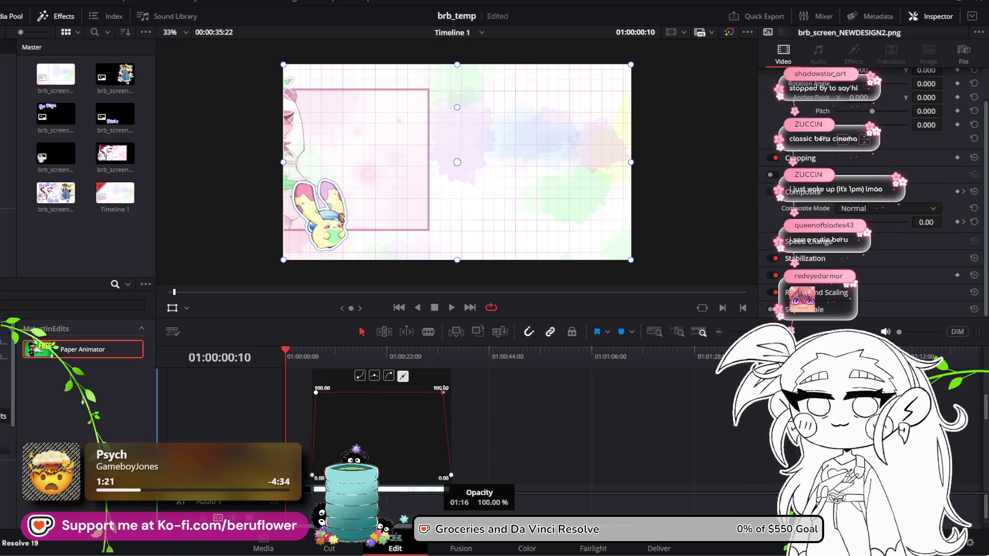
click(425, 355)
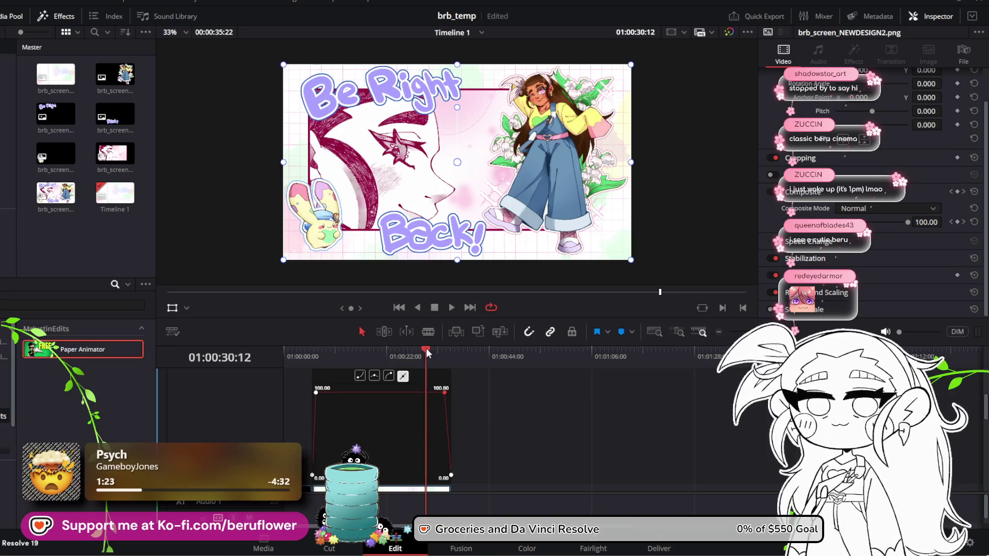
key(ctrl+s)
Play the clip from a few seconds before the fade-out to check it
drag(442, 355, 413, 356)
click(450, 308)
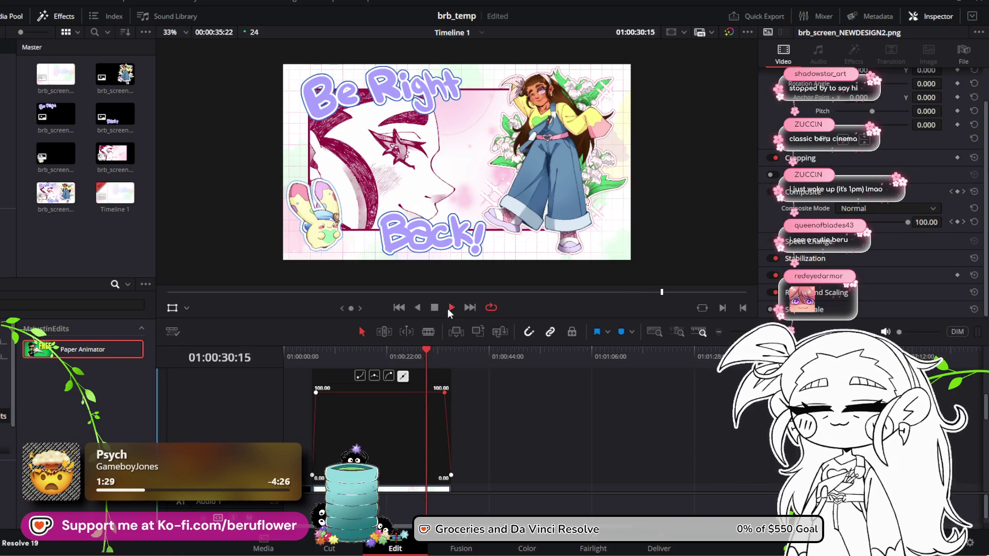
click(448, 308)
drag(432, 351, 437, 351)
click(448, 309)
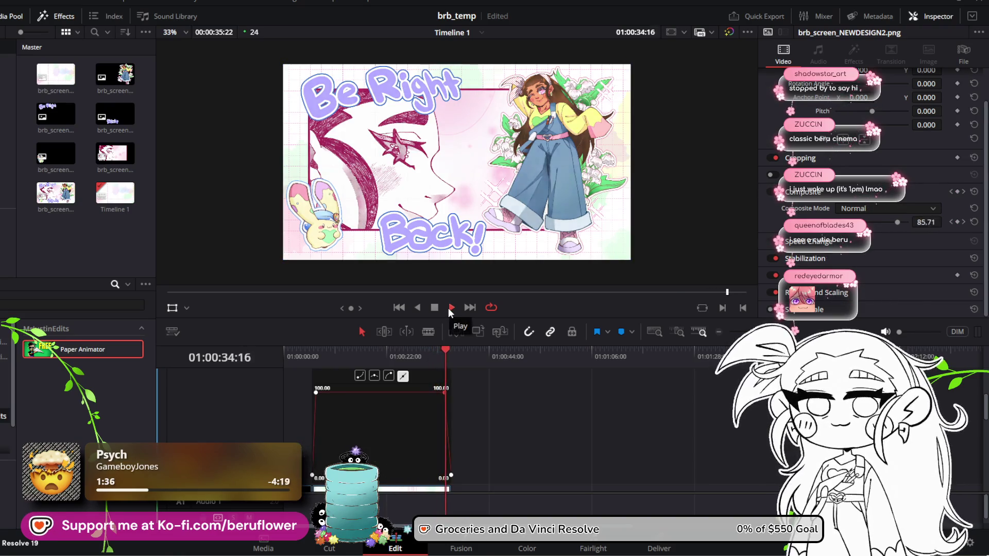
click(448, 308)
Push the fade-out keyframe further toward the clip end and replay the revised fade-out
drag(431, 354, 444, 354)
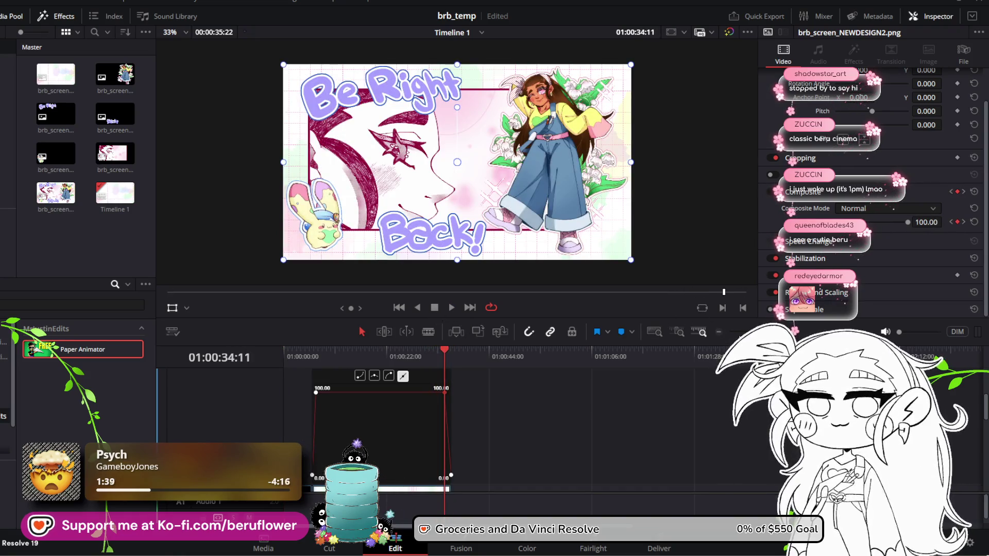
scroll(425, 412, up, 5)
drag(633, 392, 664, 392)
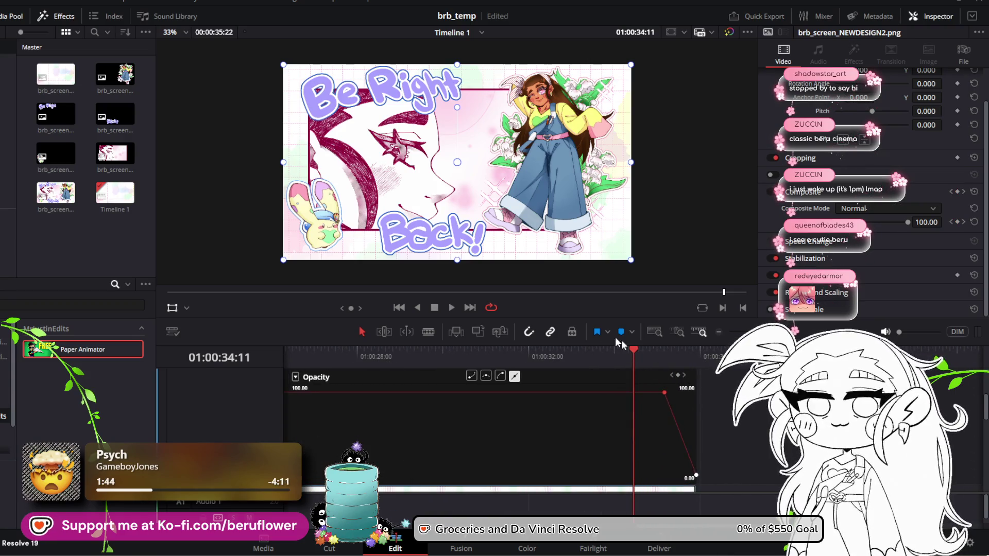
drag(633, 350, 607, 350)
click(663, 354)
click(637, 352)
click(451, 307)
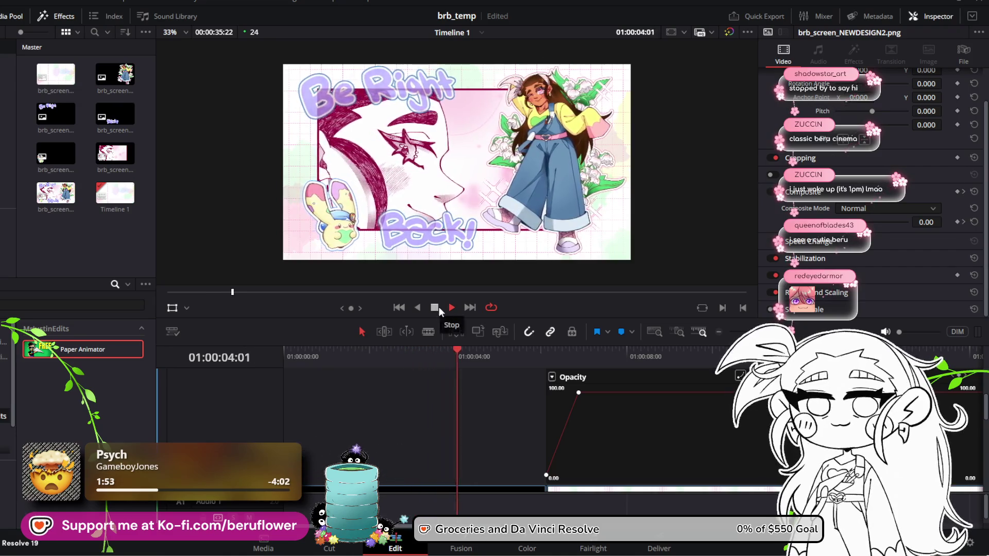
scroll(419, 210, down, 1)
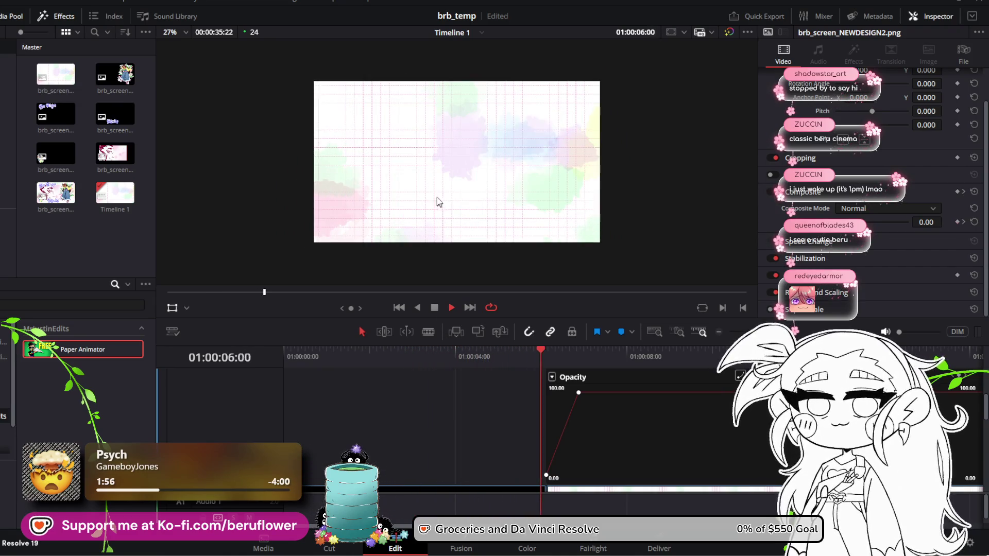
scroll(419, 196, up, 2)
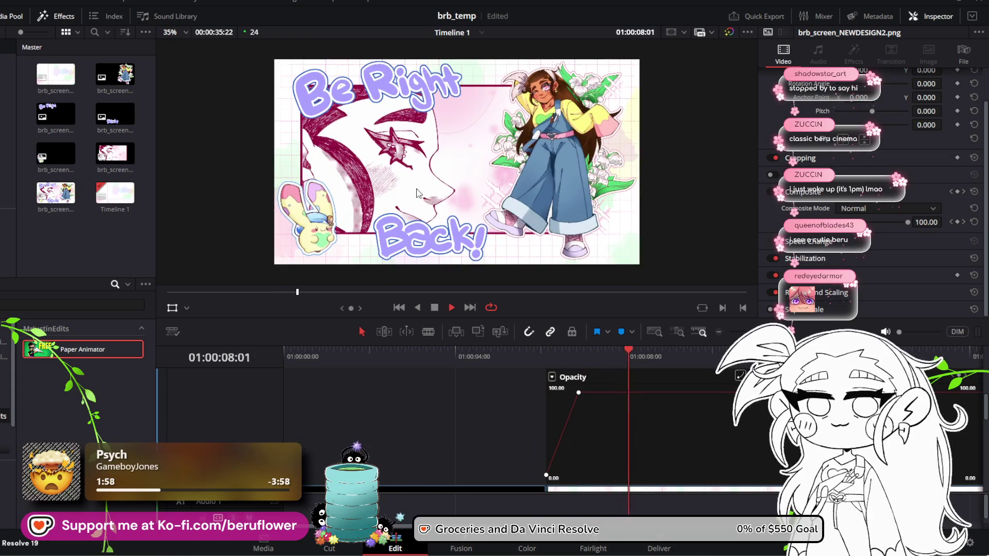
scroll(388, 186, up, 1)
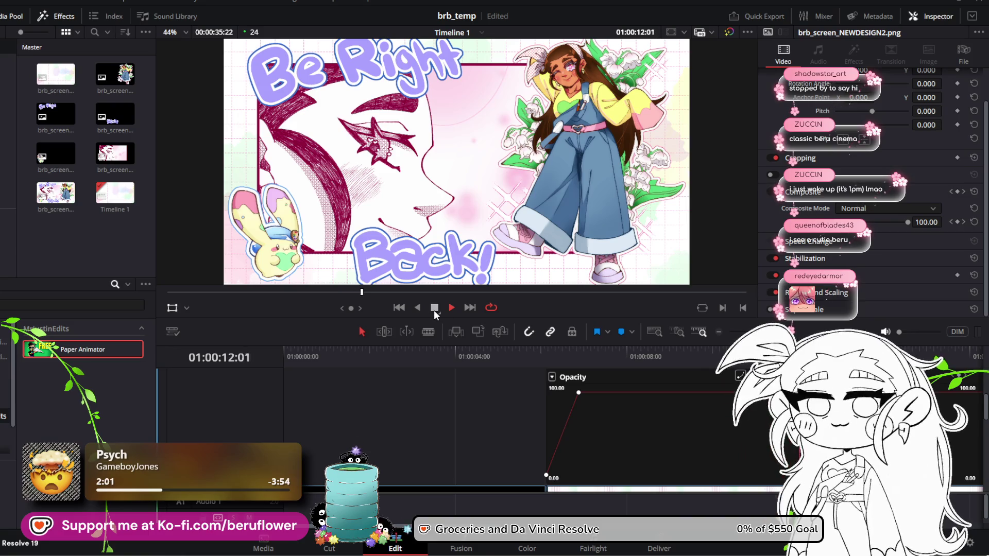
scroll(412, 211, down, 1)
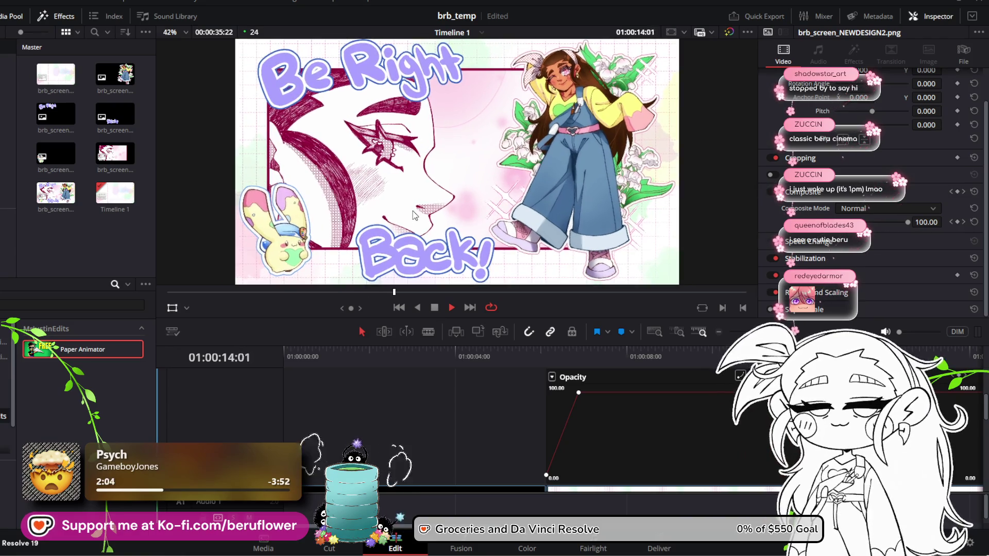
click(436, 308)
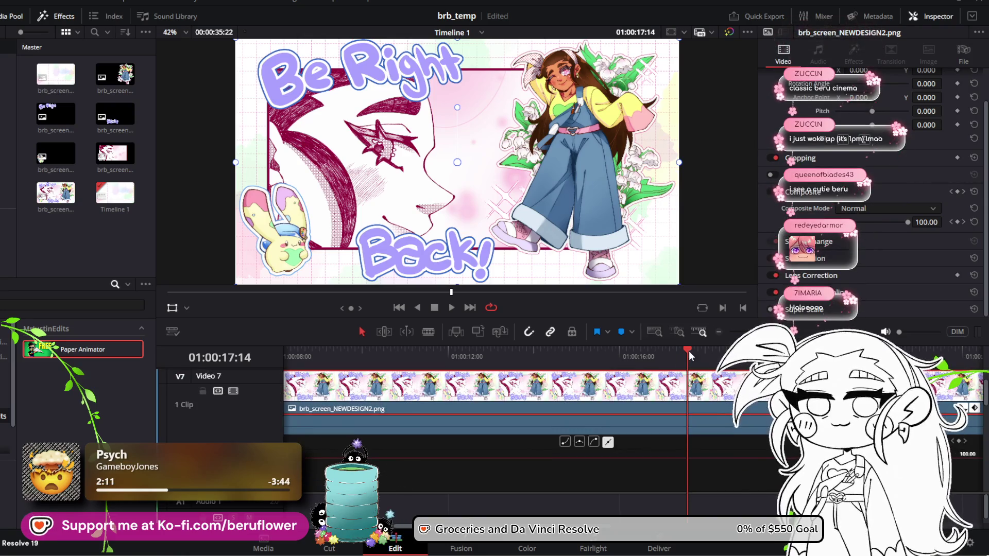
Play the artwork from about 14 seconds, then show its opacity curve with the whole clip in view
click(663, 354)
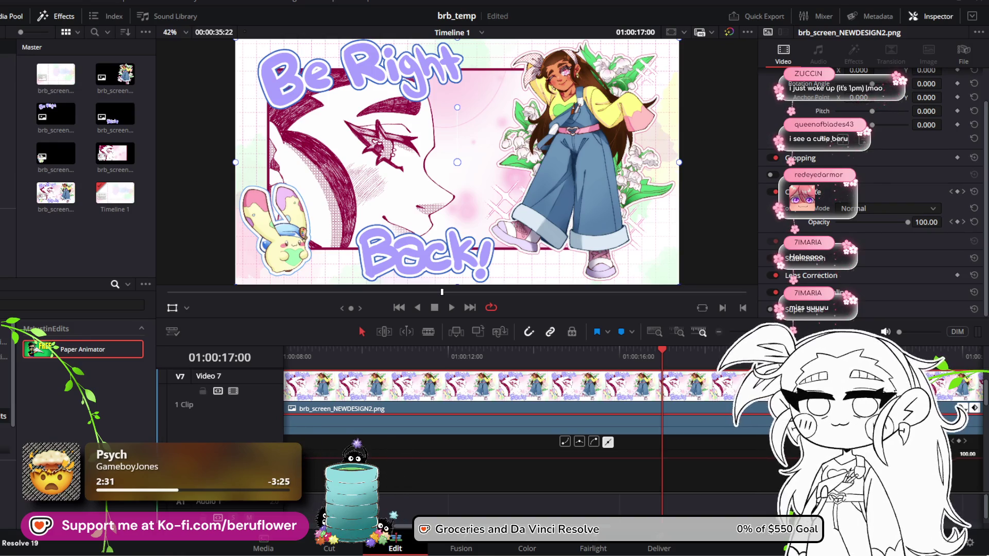
drag(656, 352, 548, 349)
click(449, 308)
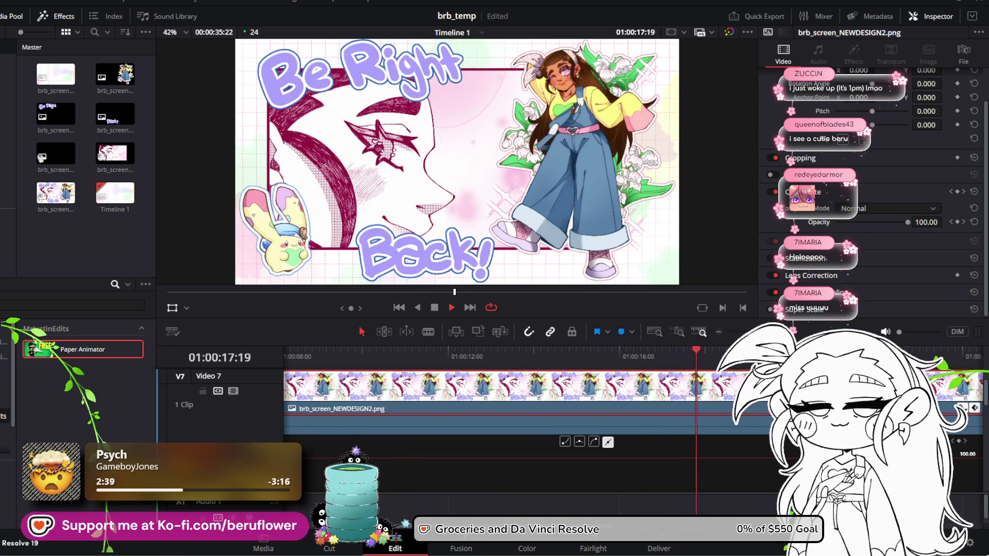
click(975, 408)
key(shift+z)
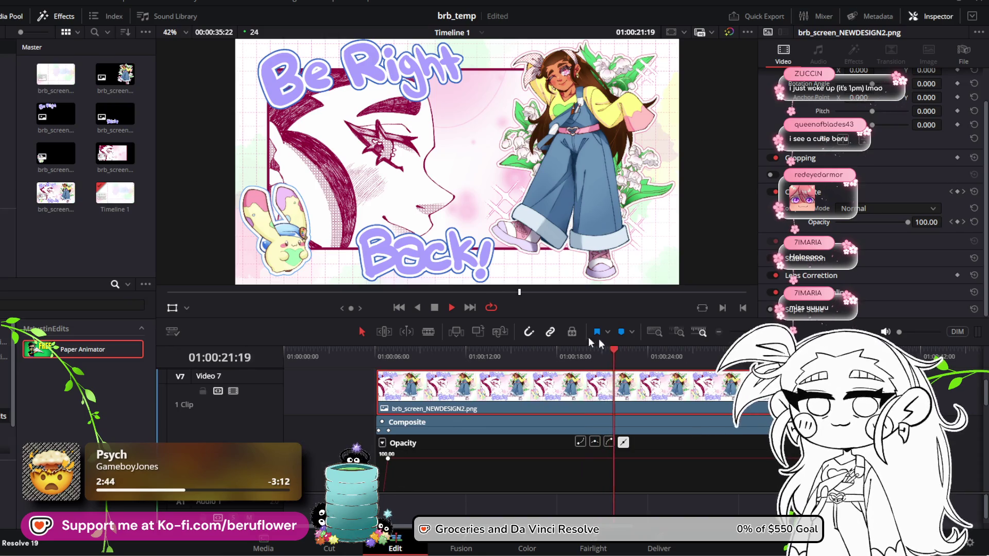
click(437, 308)
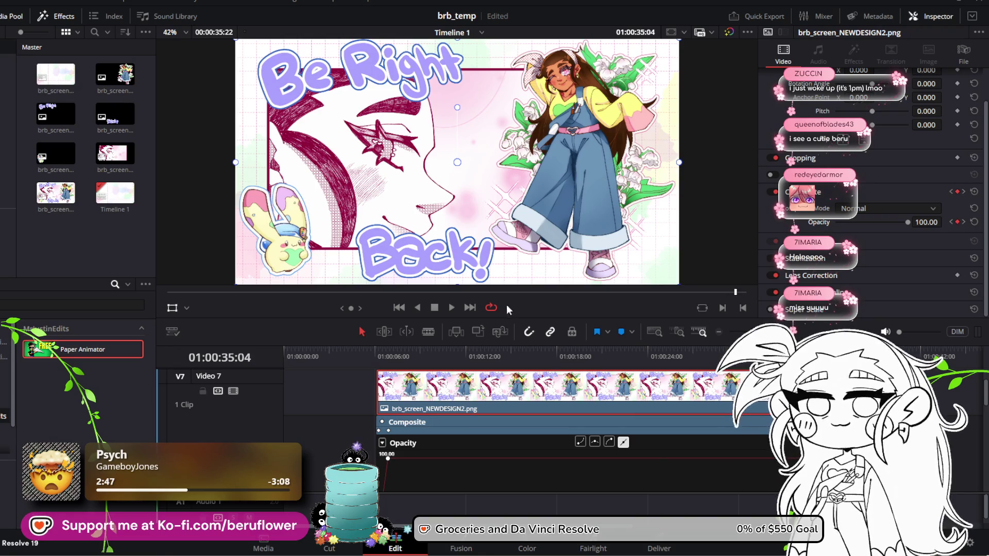
click(436, 308)
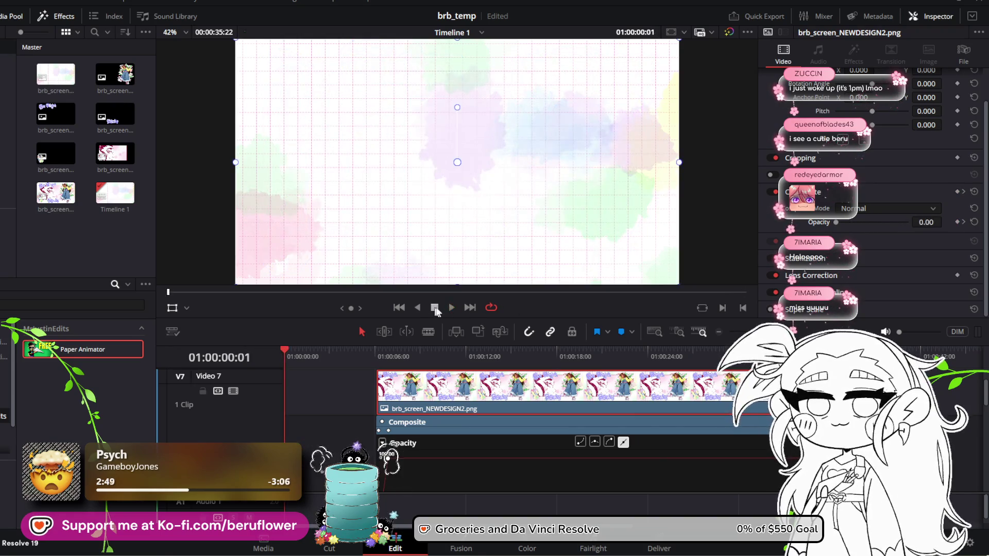
Drag the fade-out keyframe later toward the clip end and play the fade-out to check it
click(704, 354)
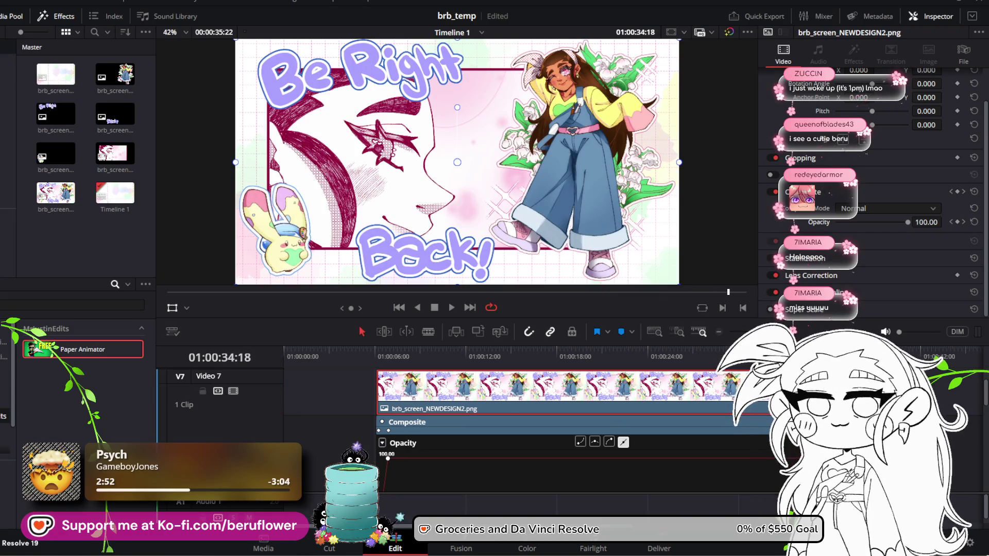
scroll(726, 454, up, 5)
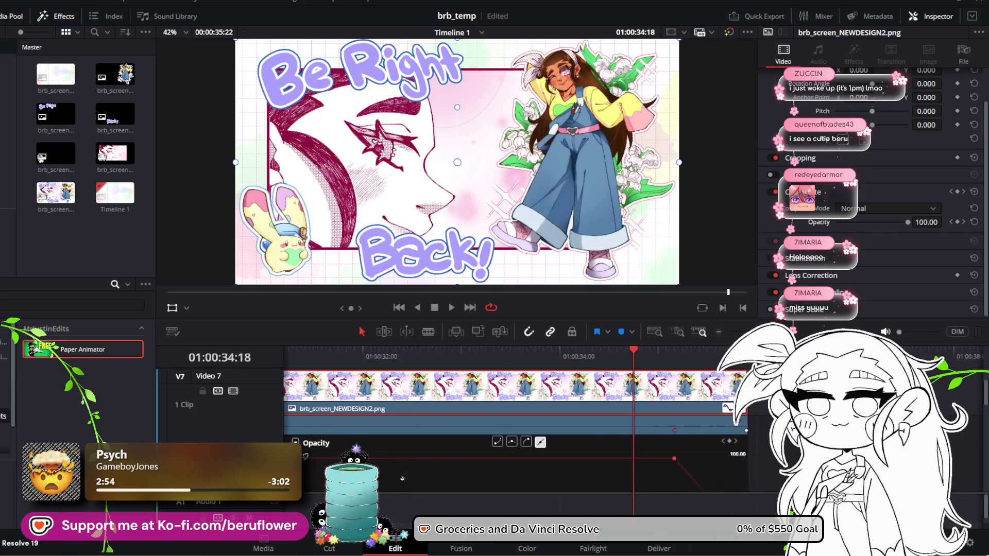
drag(681, 458, 718, 457)
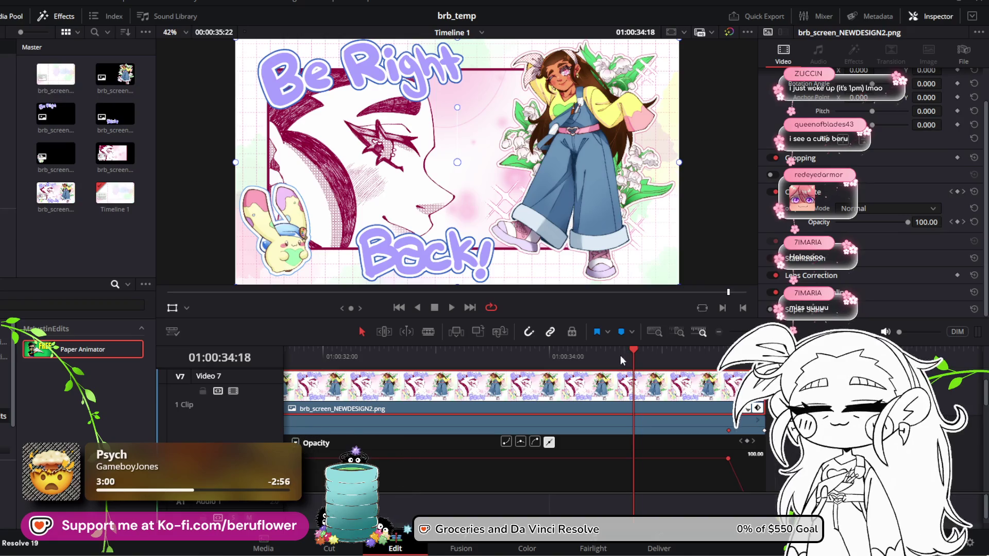
drag(633, 355, 412, 355)
click(453, 307)
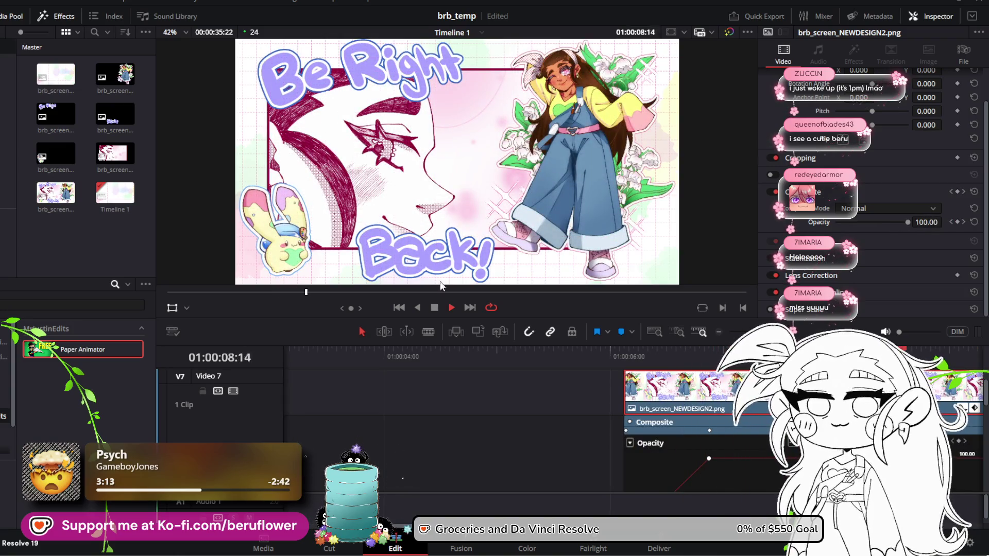
click(435, 307)
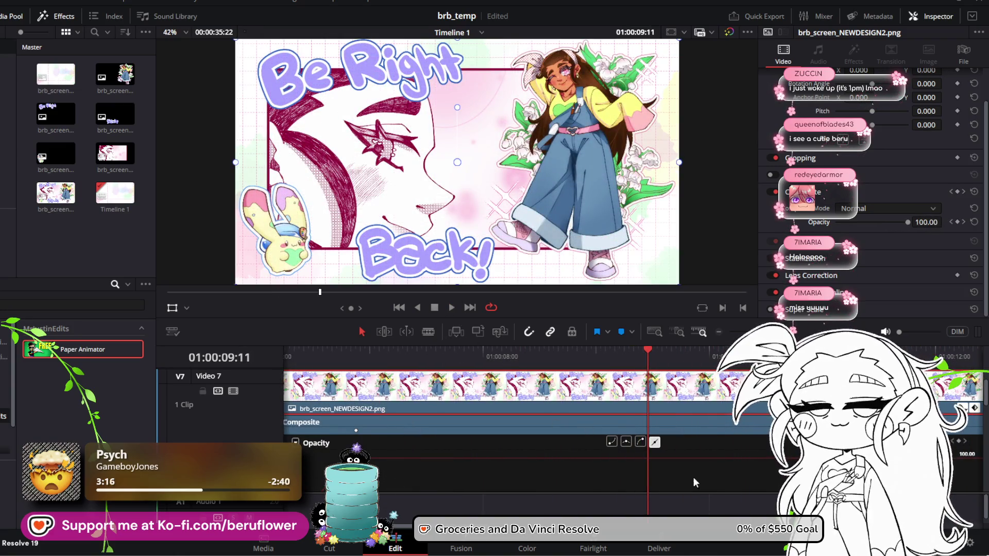
mouse_move(634, 370)
mouse_down()
mouse_move(635, 360)
mouse_move(294, 361)
mouse_move(346, 360)
mouse_move(322, 392)
mouse_move(334, 360)
mouse_move(276, 358)
mouse_move(760, 360)
mouse_up()
scroll(359, 391, down, 2)
key(shift+z)
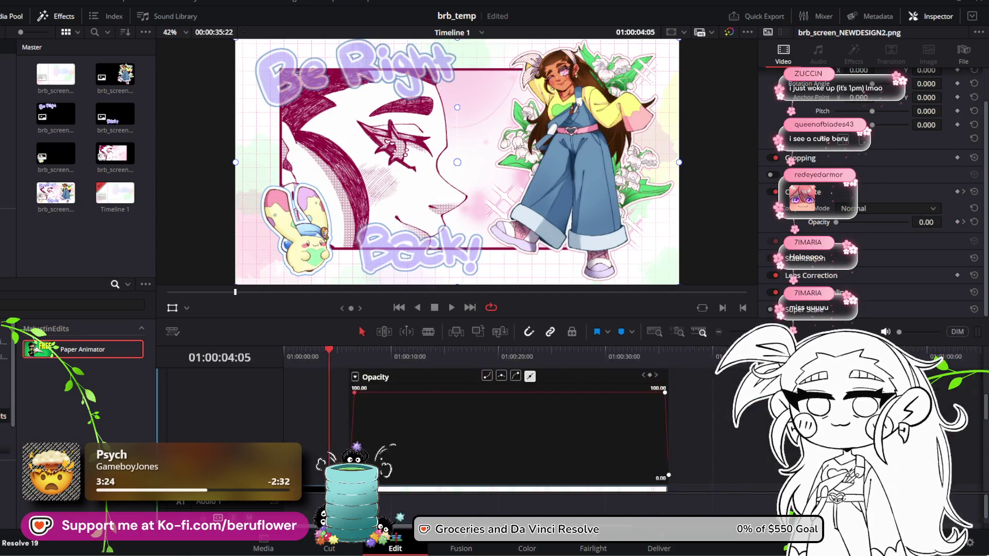
click(390, 350)
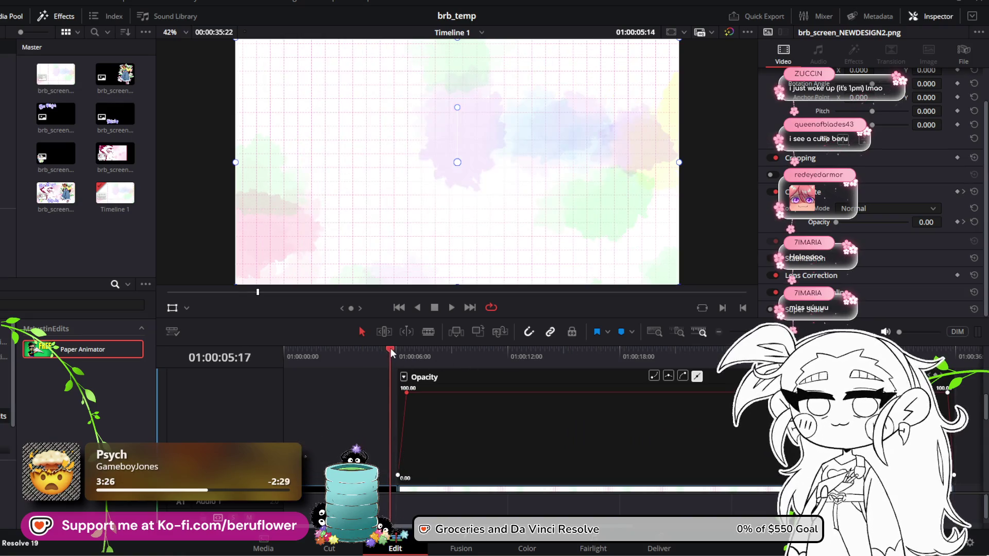
click(451, 308)
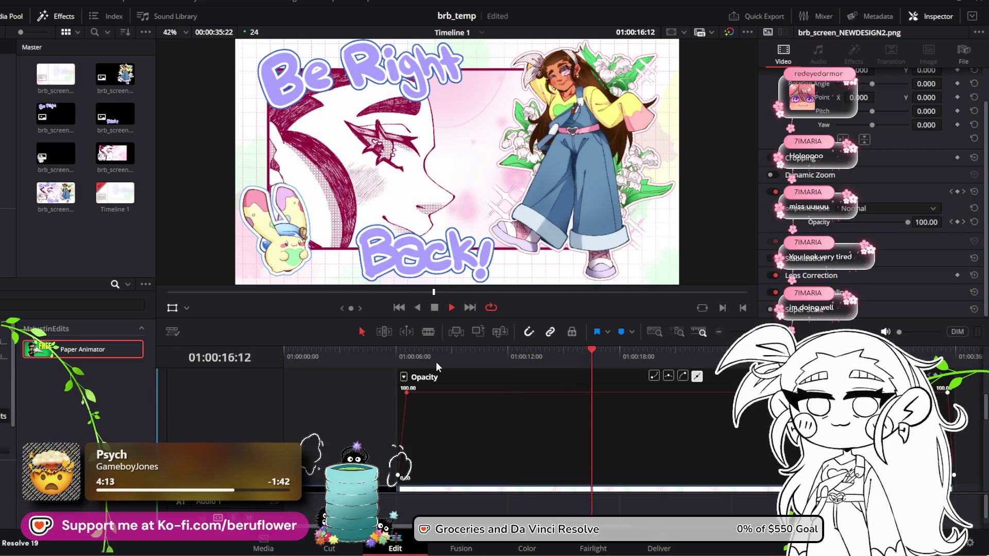
scroll(559, 431, up, 3)
scroll(412, 460, up, 1)
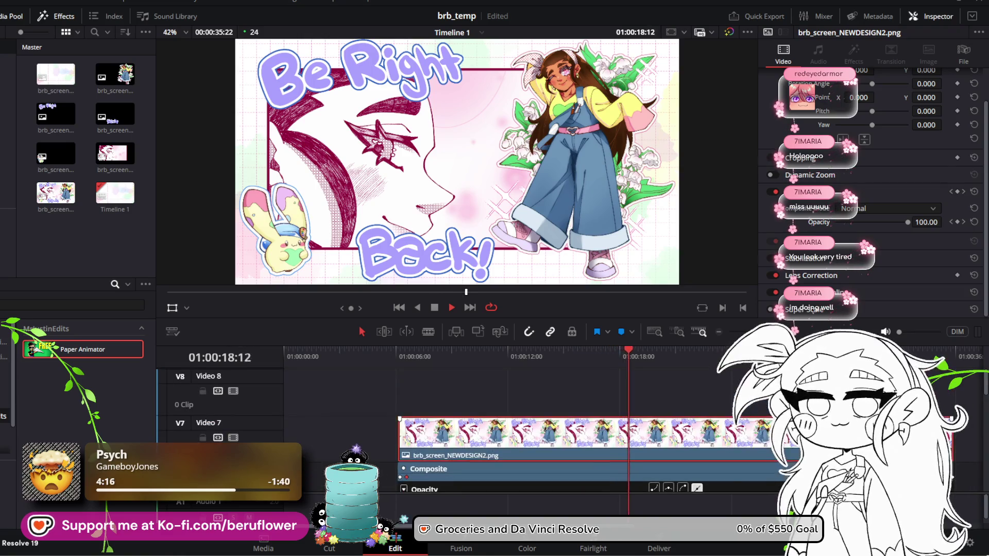
scroll(412, 460, down, 3)
scroll(512, 431, up, 3)
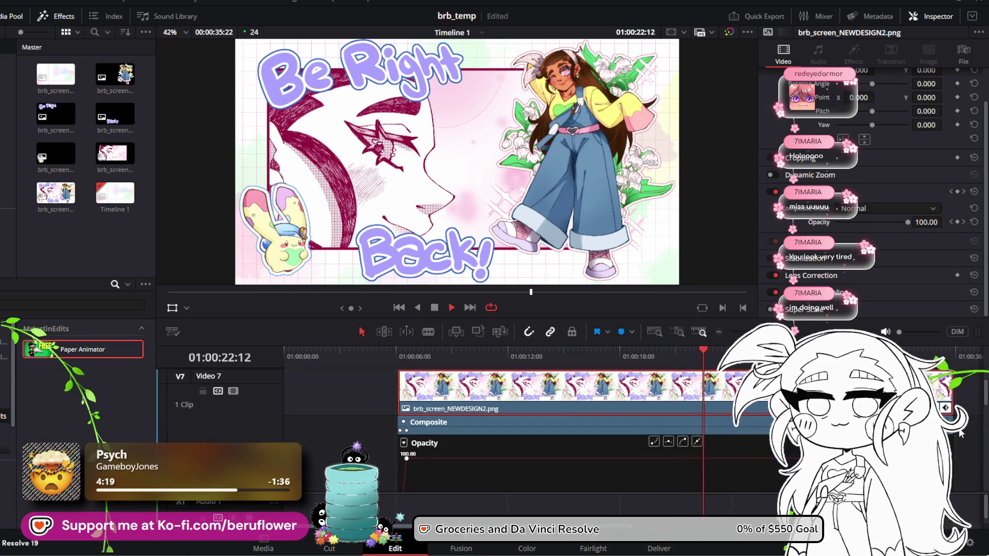
scroll(952, 427, down, 3)
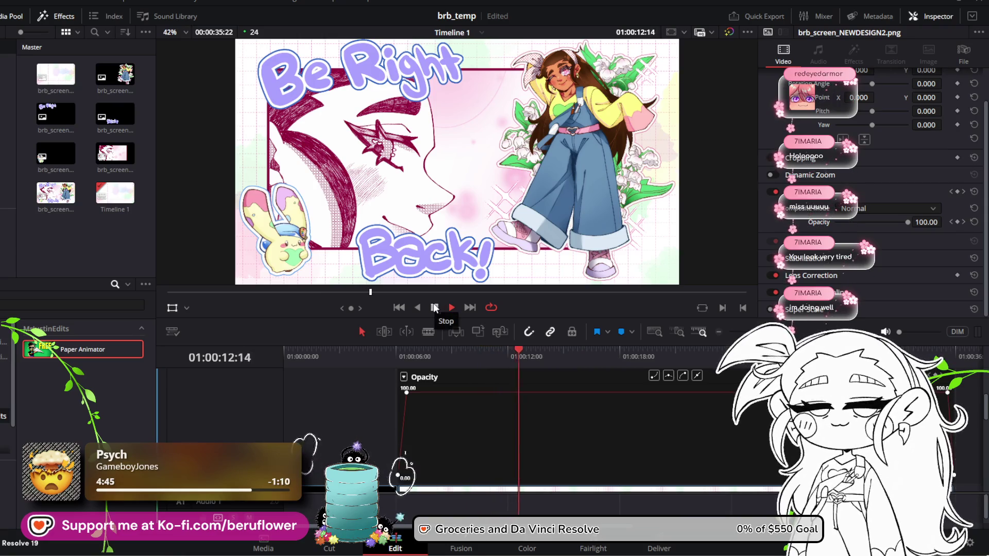
click(434, 308)
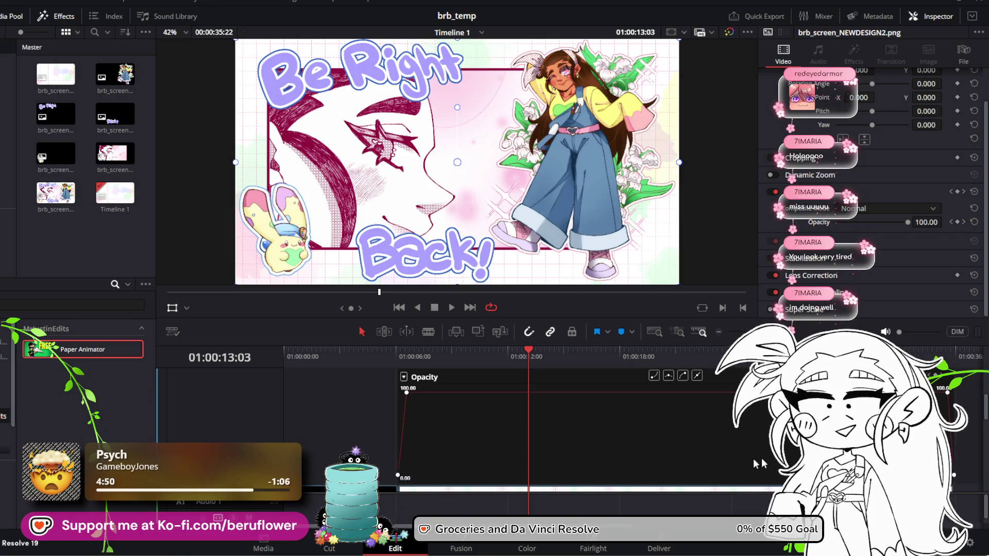
scroll(753, 461, up, 2)
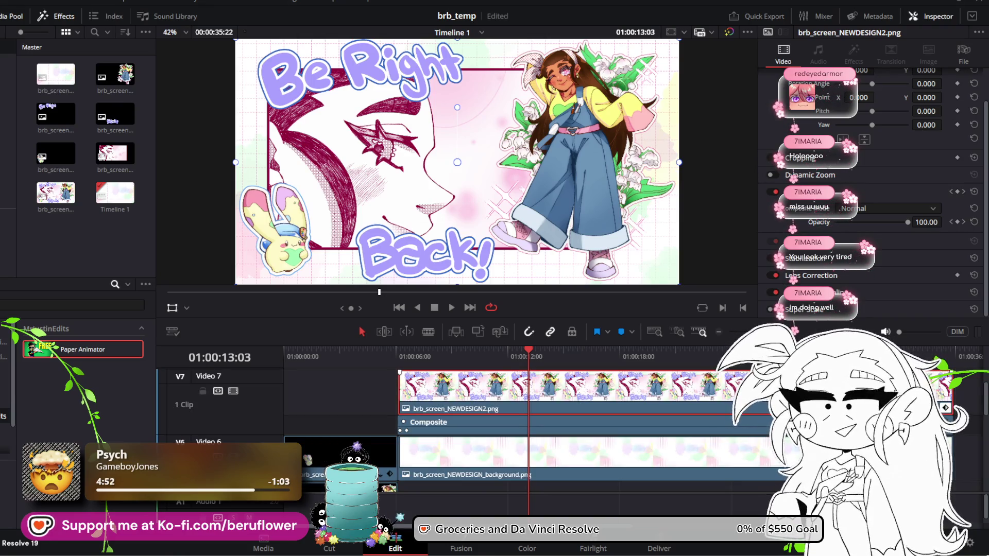
scroll(514, 432, down, 1)
scroll(515, 432, down, 1)
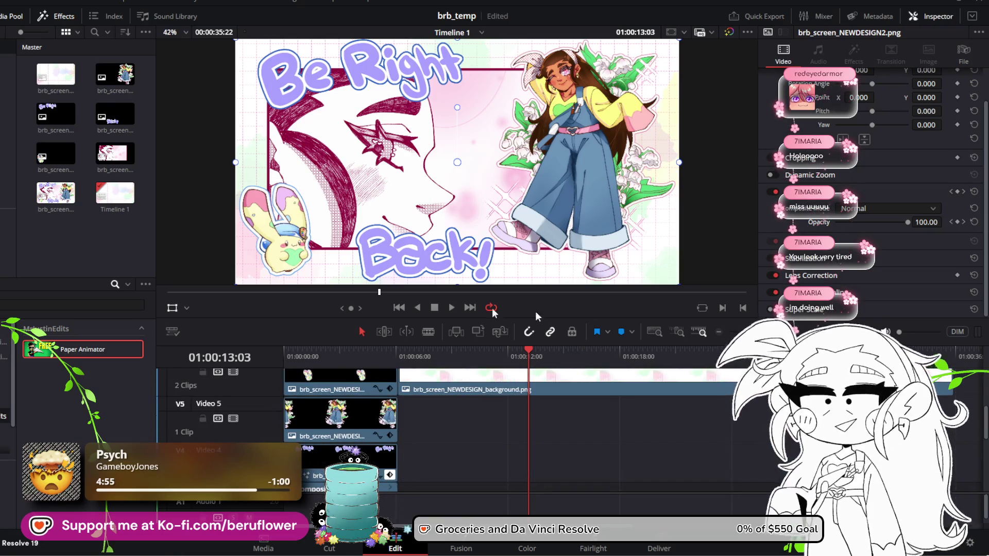
click(10, 2)
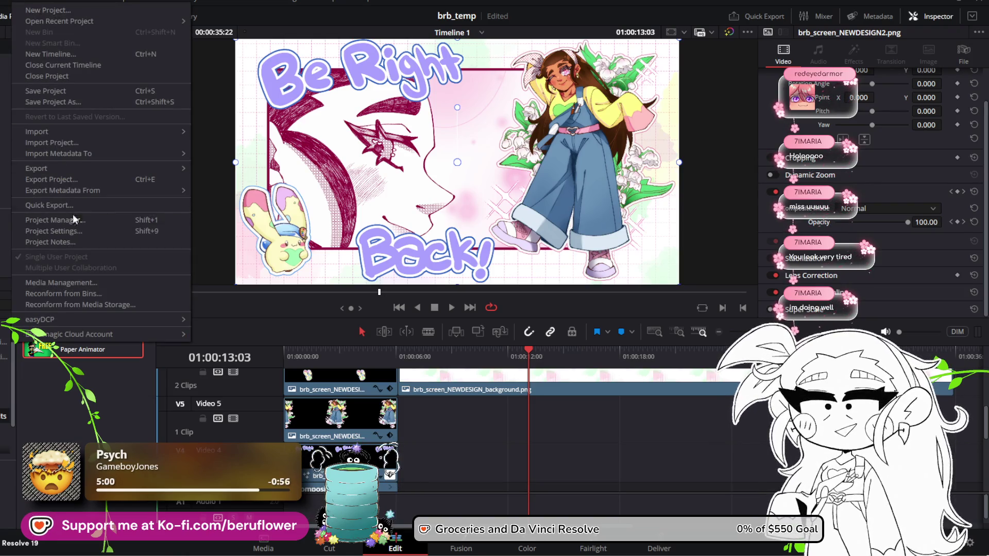
mouse_move(2, 1)
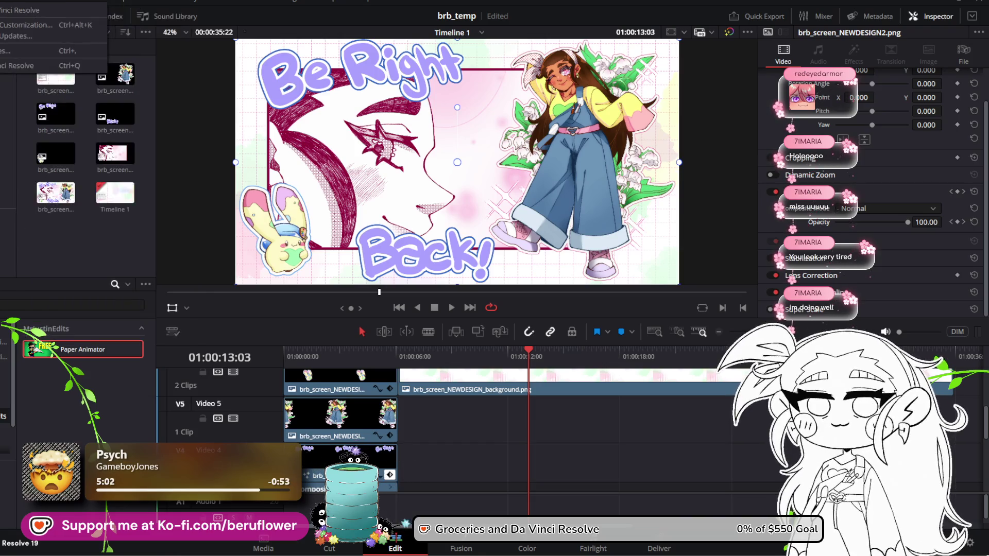
click(5, 51)
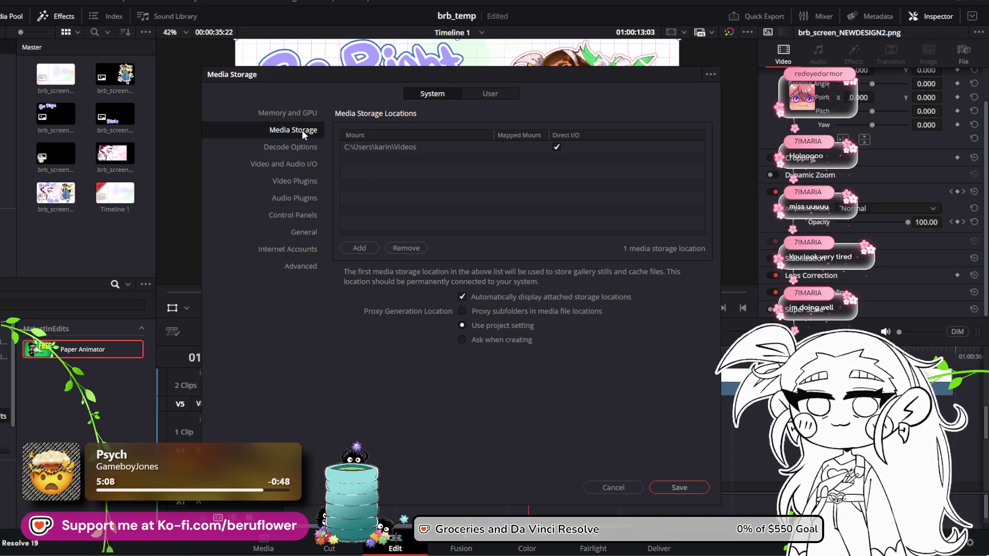
click(302, 114)
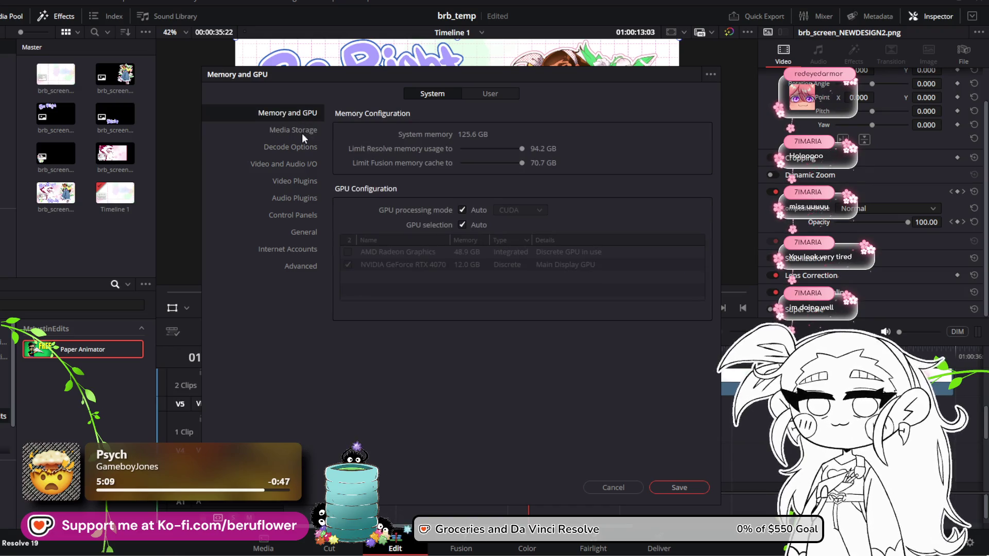
click(302, 132)
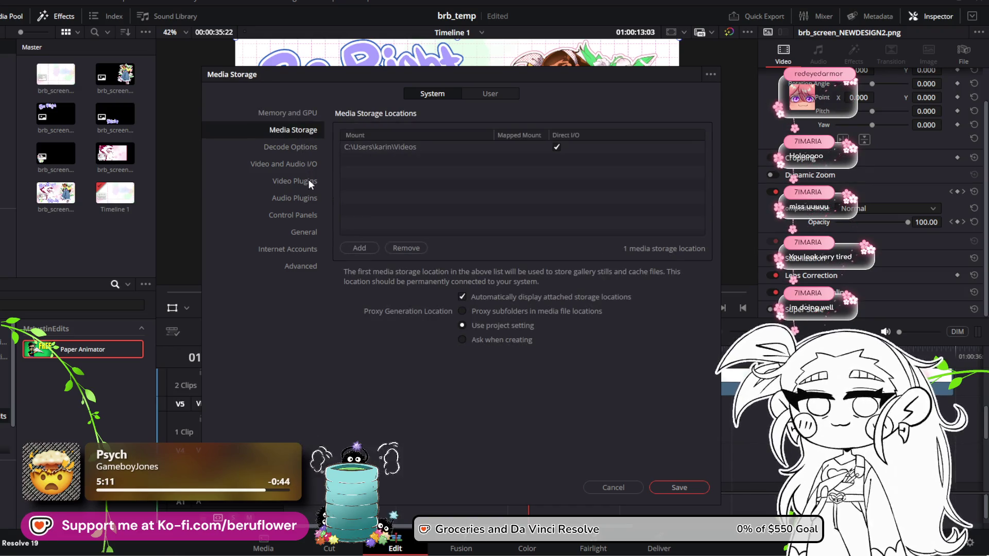
click(309, 181)
click(307, 164)
click(304, 147)
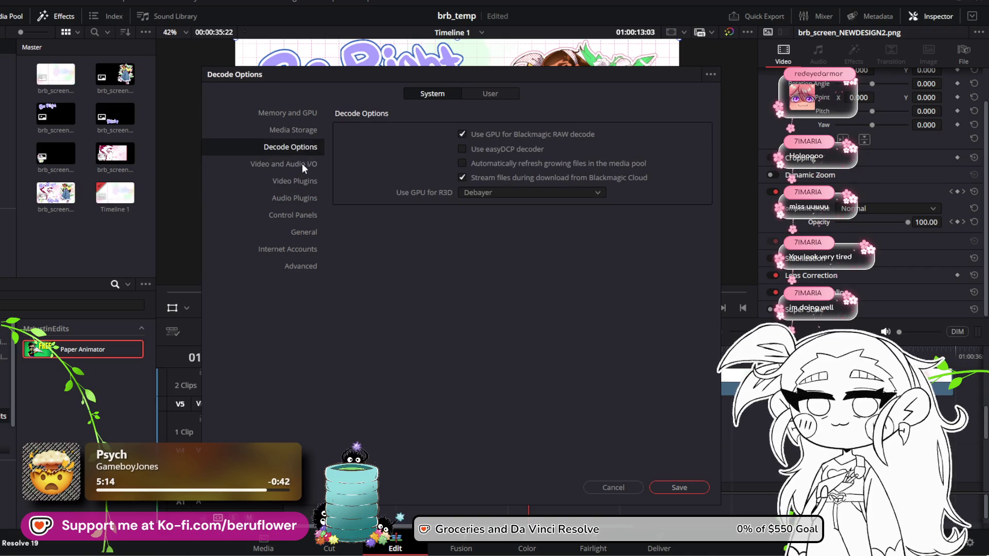
click(303, 165)
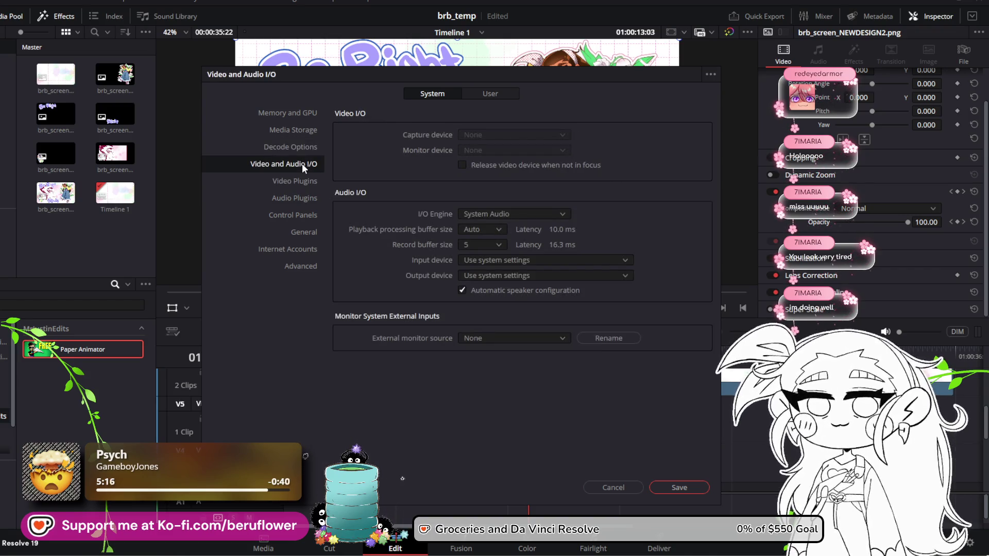
click(300, 150)
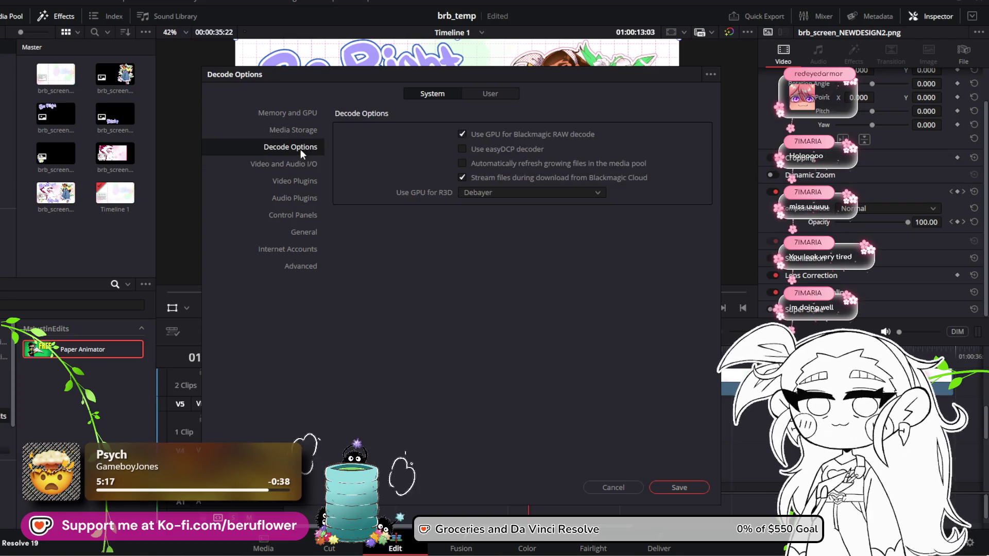
click(296, 124)
click(295, 116)
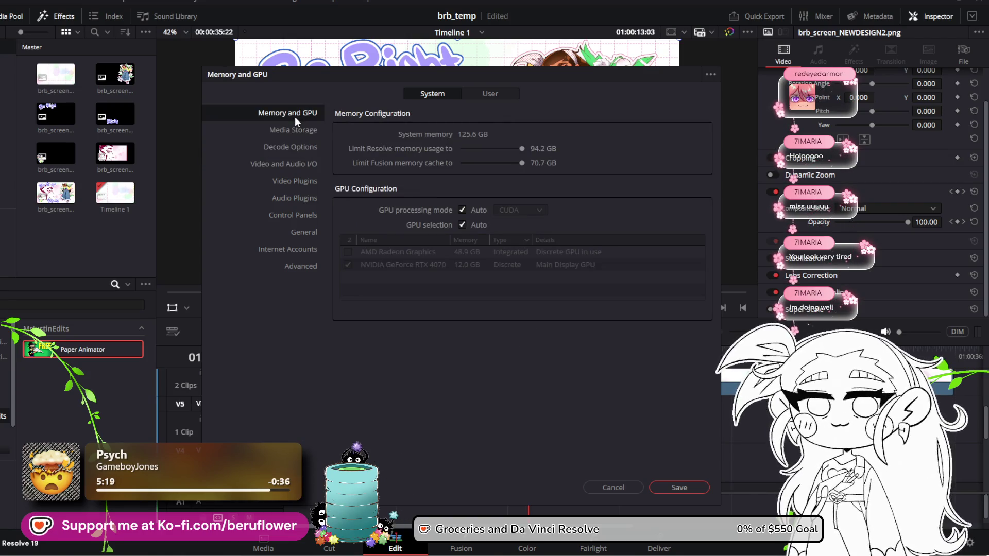
click(483, 94)
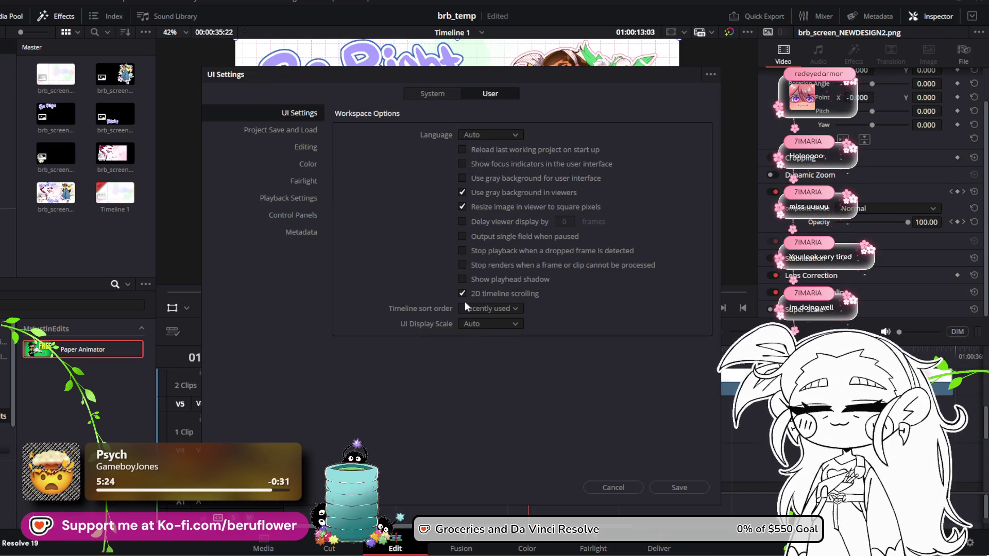
click(616, 486)
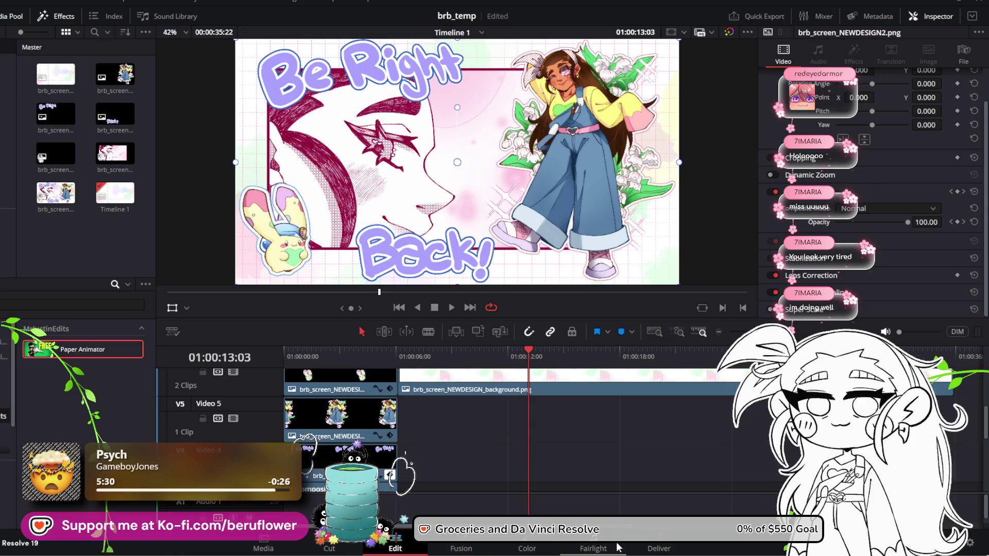
click(659, 549)
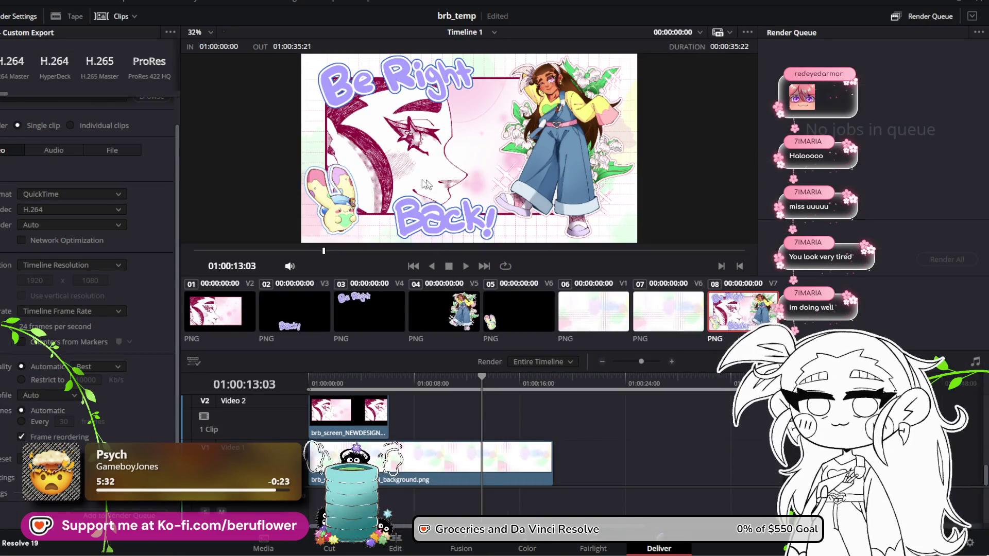
Edit the render file name so it ends with _brb_TEMP
scroll(154, 264, up, 1)
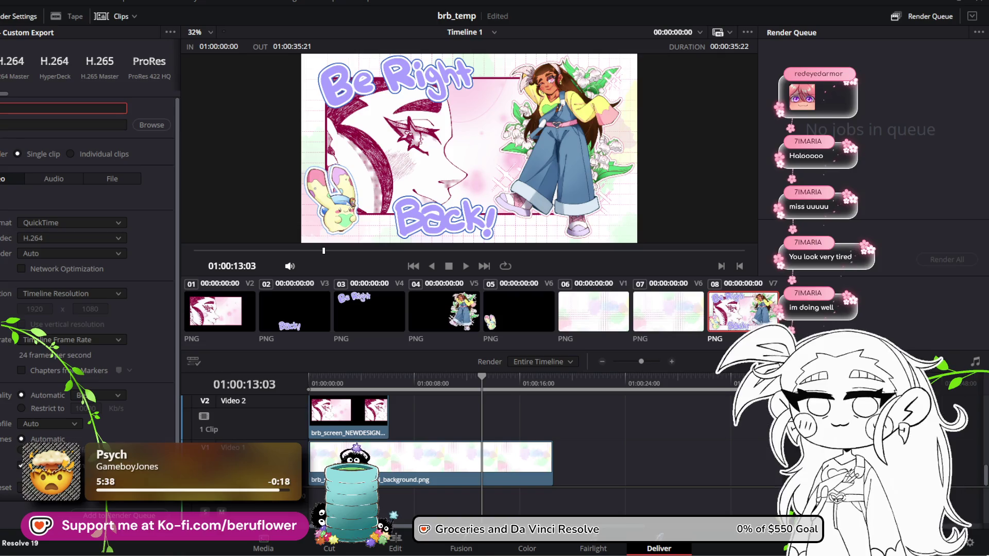
text(ewdes)
key(BackSpace)
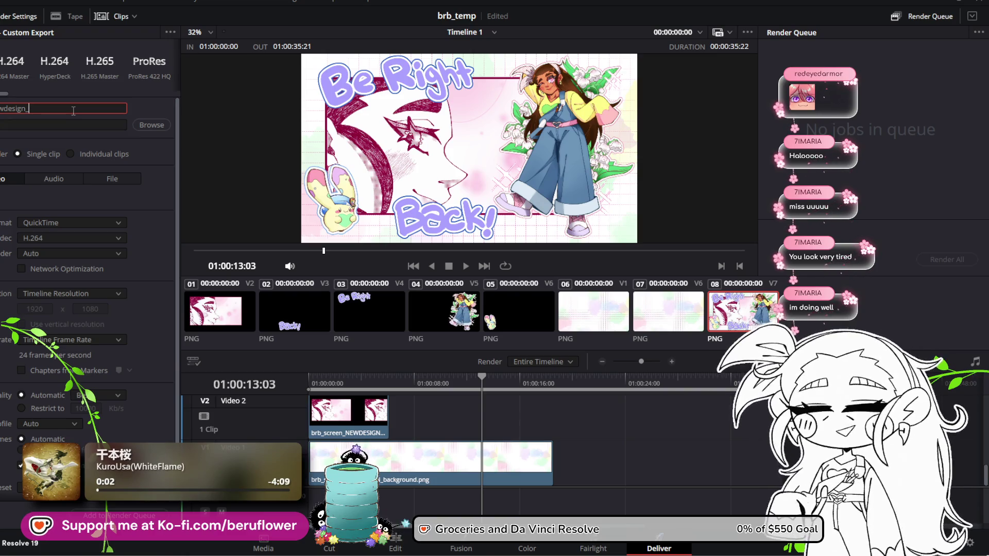
text(brb)
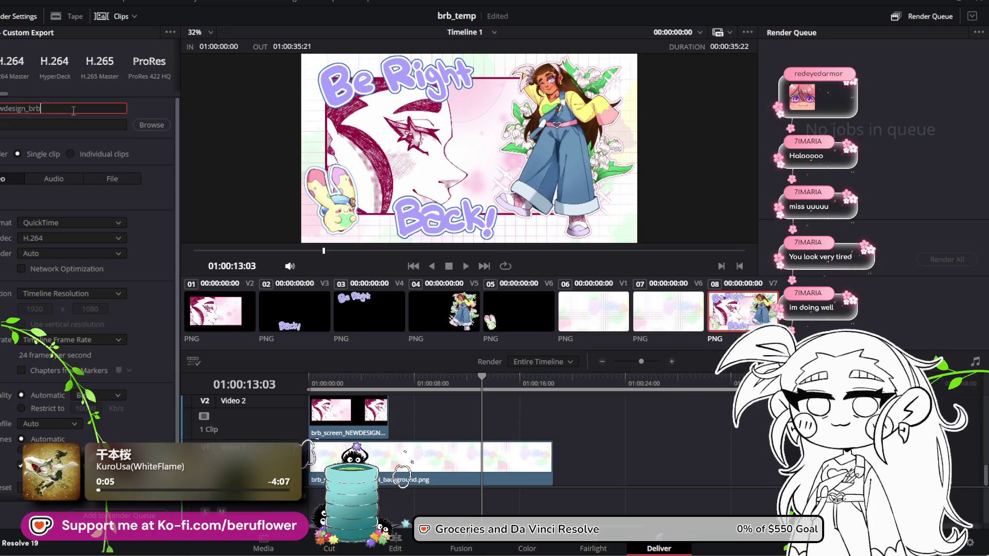
key(Caps_Lock)
key(Caps_Lock)
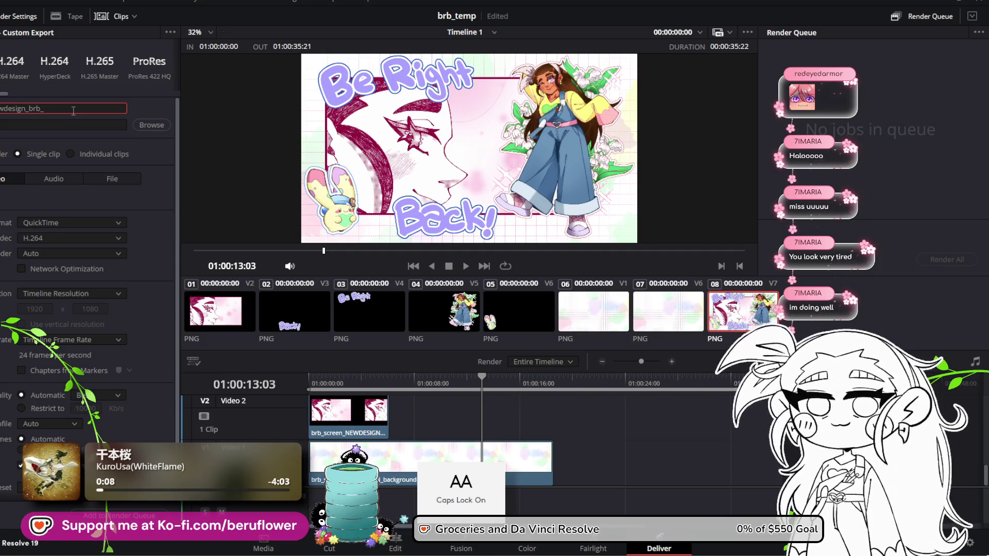
text(TEMP)
key(Caps_Lock)
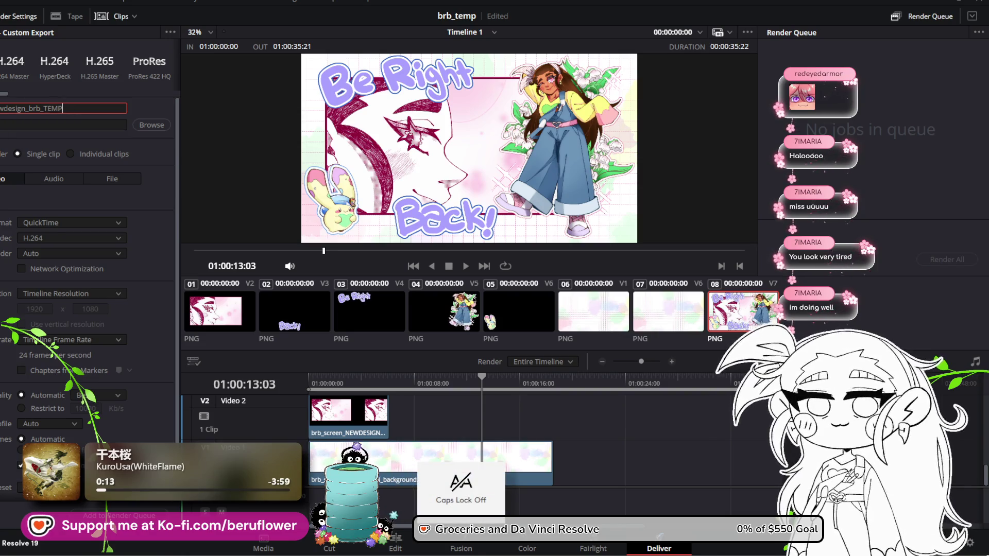
Choose the output folder and add the export to the render queue
click(158, 125)
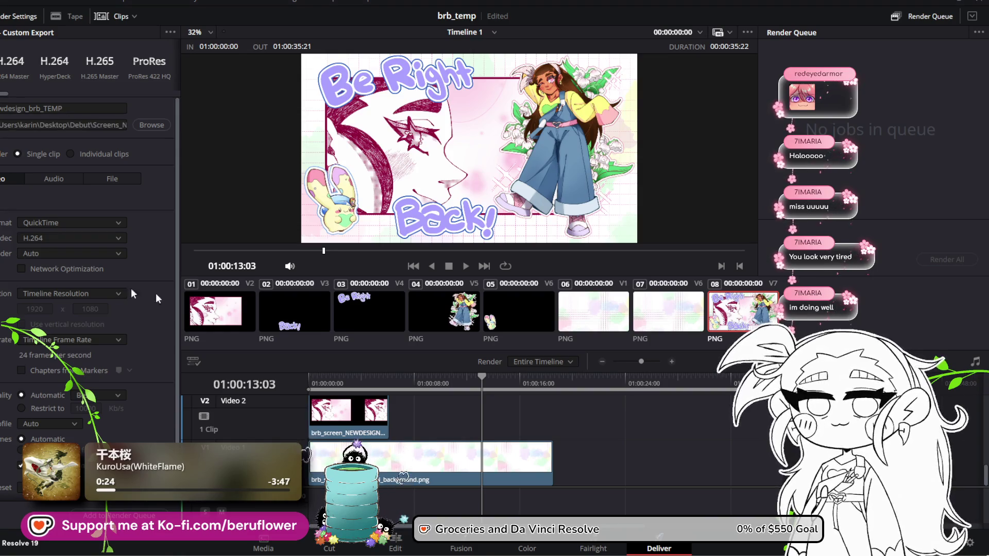
scroll(172, 345, down, 1)
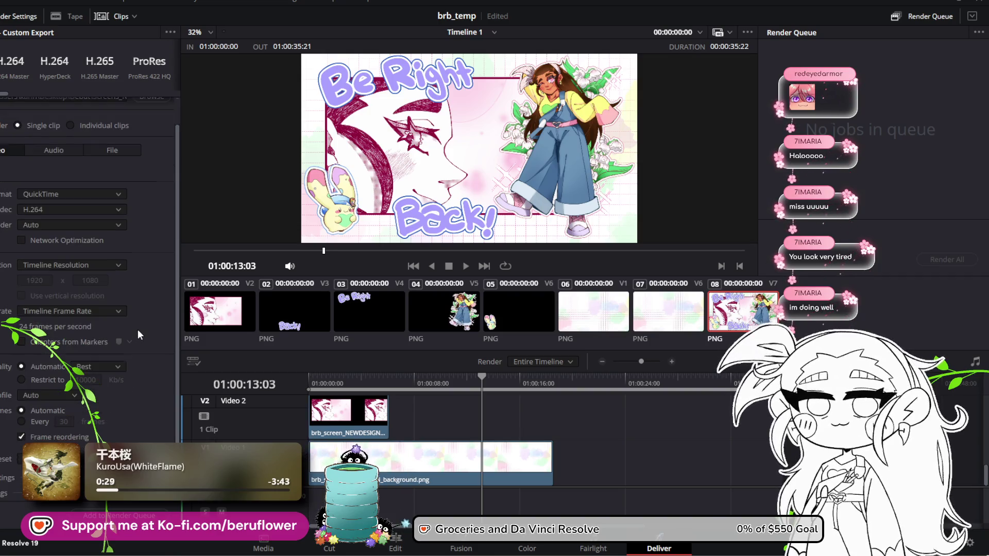
click(144, 516)
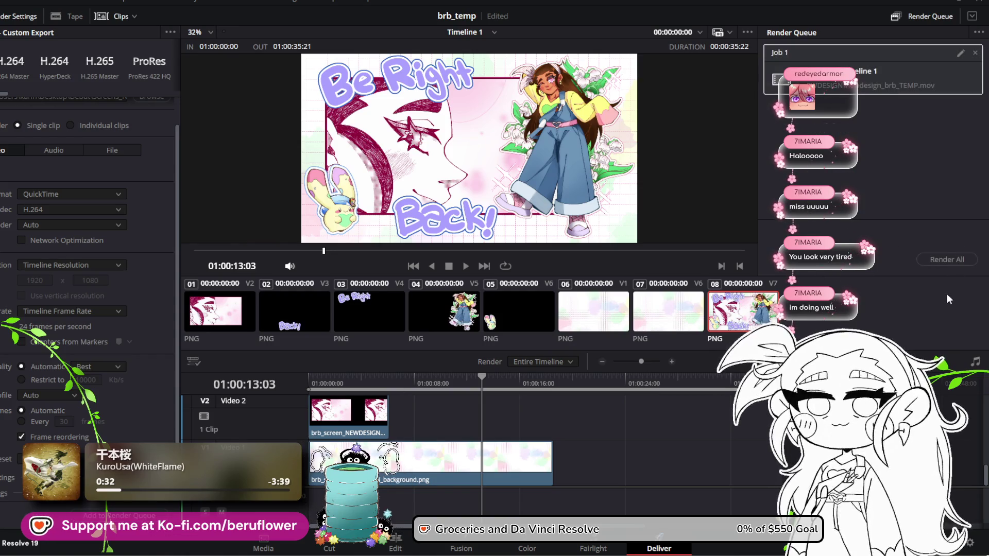
Render All to process Job 1 and wait for it to complete
click(942, 260)
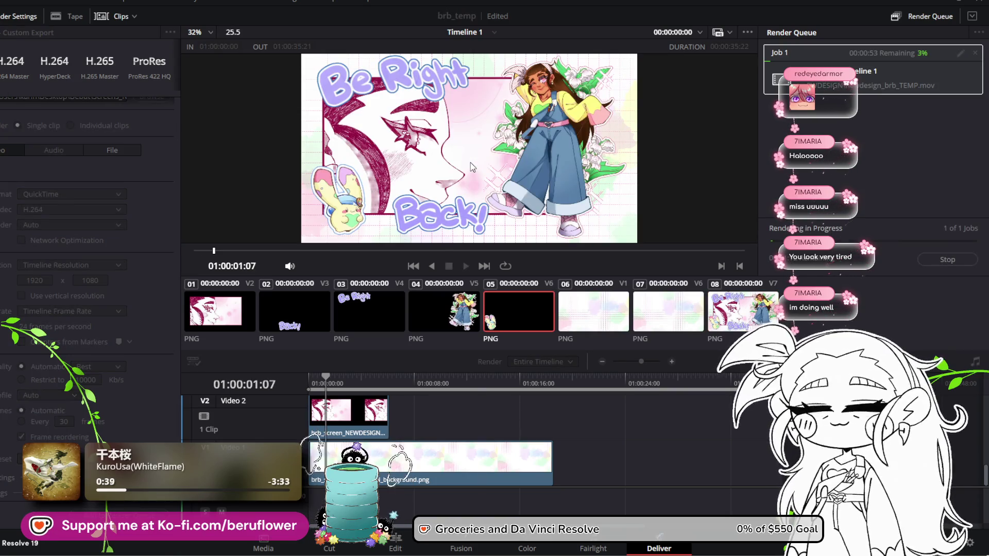
scroll(515, 427, up, 5)
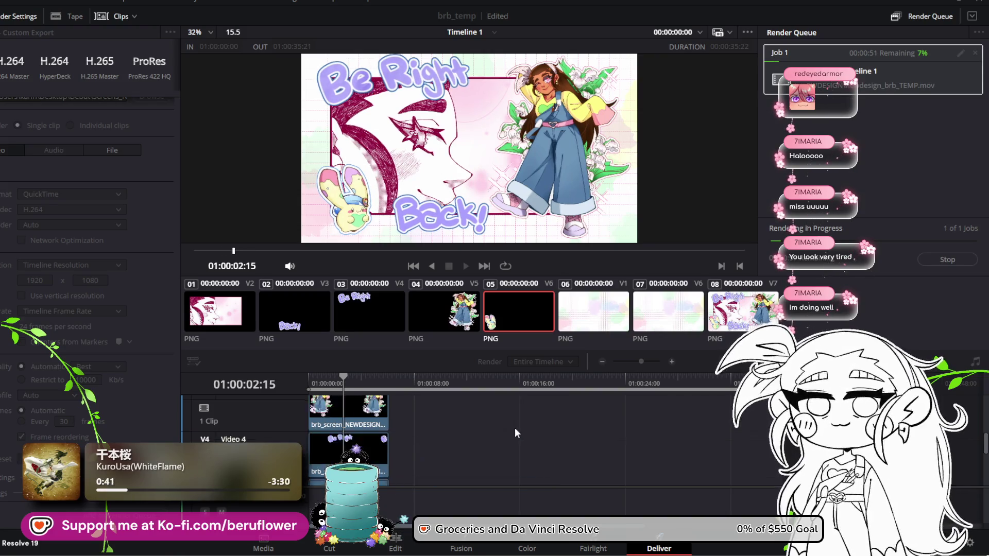
scroll(515, 427, down, 5)
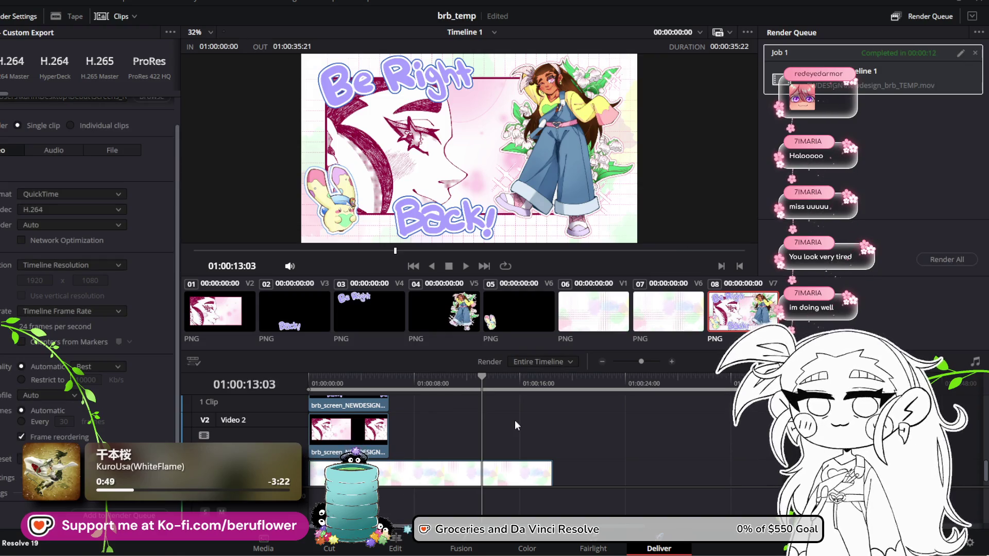
scroll(461, 421, up, 3)
Watch the rendered brb_TEMP video through its fade-out, then pause it on the artwork
scroll(462, 422, down, 3)
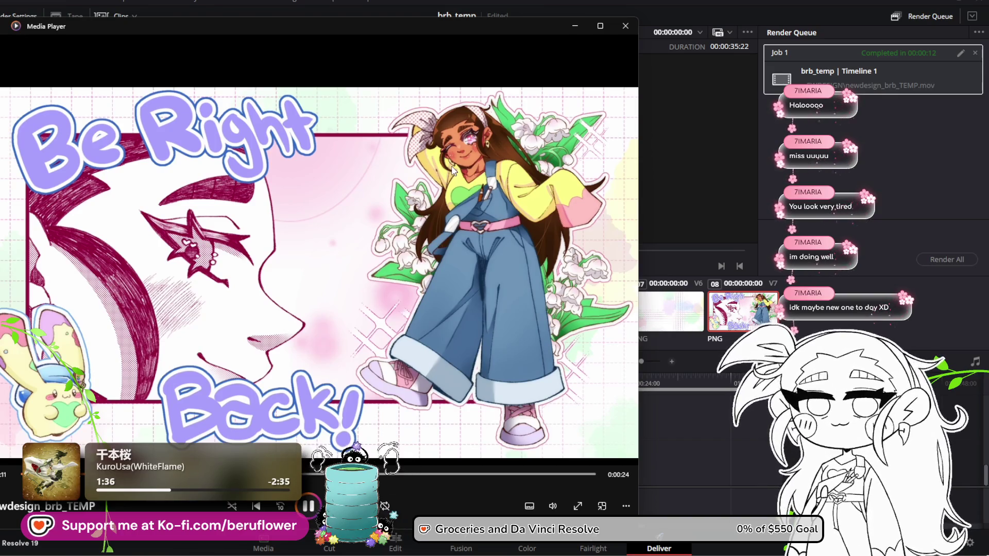
mouse_move(393, 464)
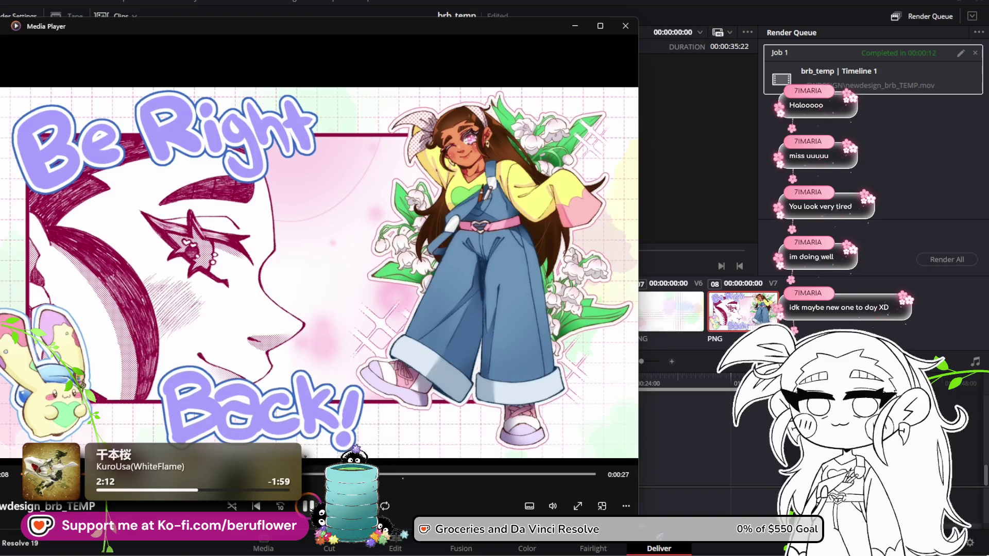
click(622, 164)
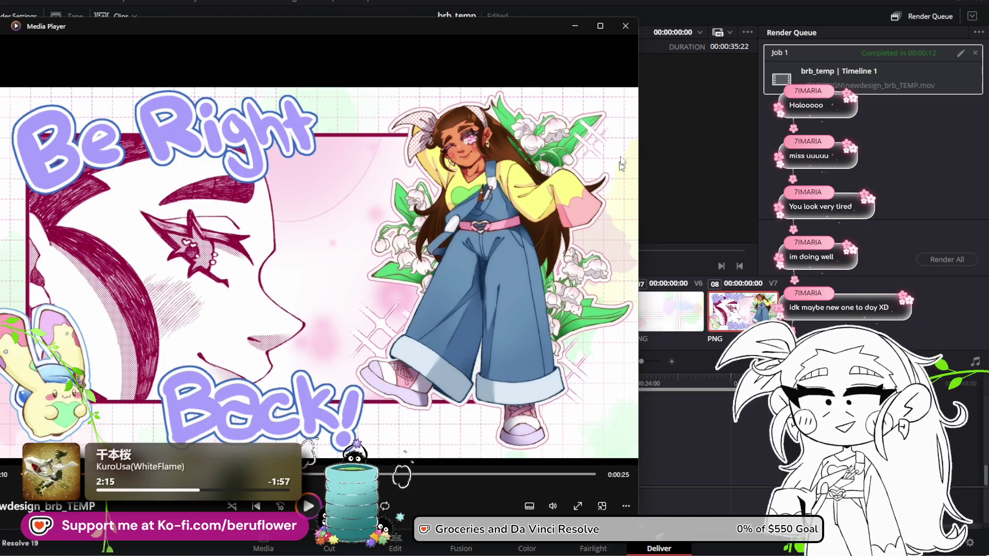
Close Media Player and return to the Edit page timeline
click(628, 30)
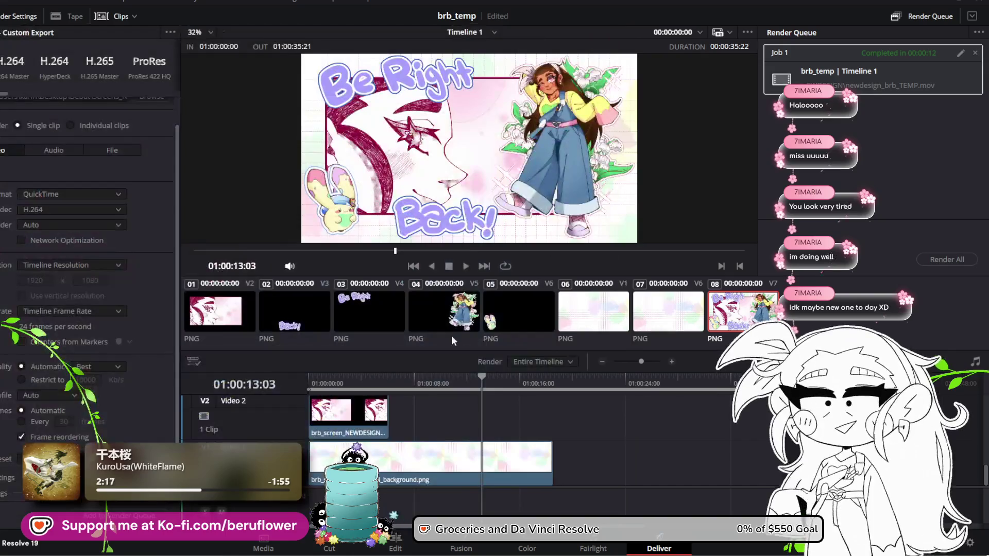
click(366, 549)
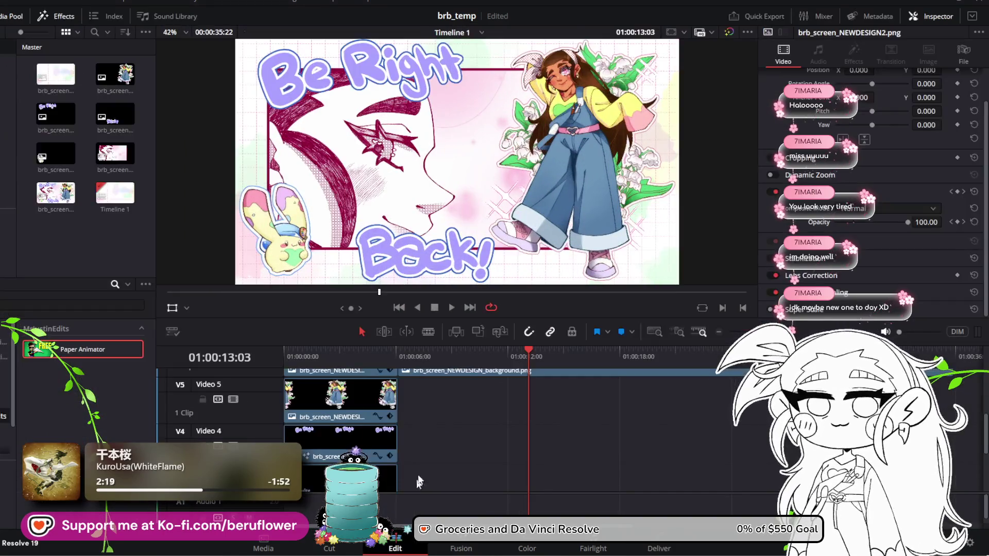
scroll(563, 417, down, 3)
scroll(562, 417, up, 2)
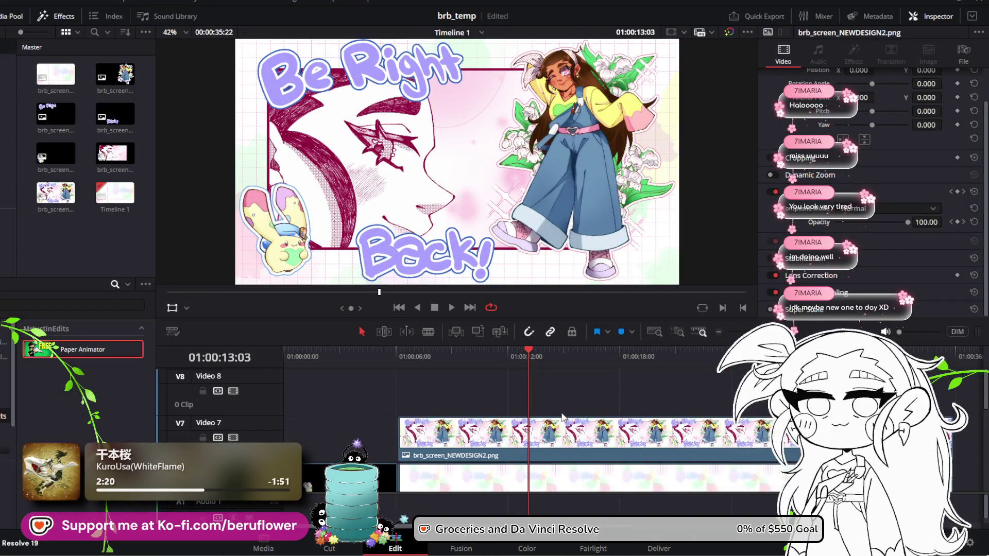
scroll(950, 392, down, 2)
Trim the V7 artwork clip's end earlier, save, and preview the fade from around 01:00:17
click(950, 391)
click(946, 389)
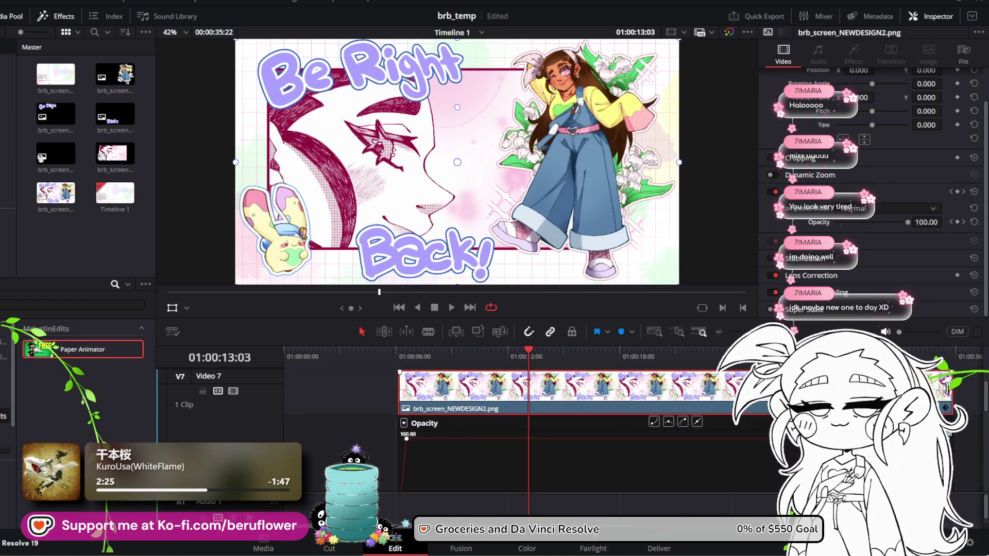
drag(950, 389, 621, 398)
key(ctrl+s)
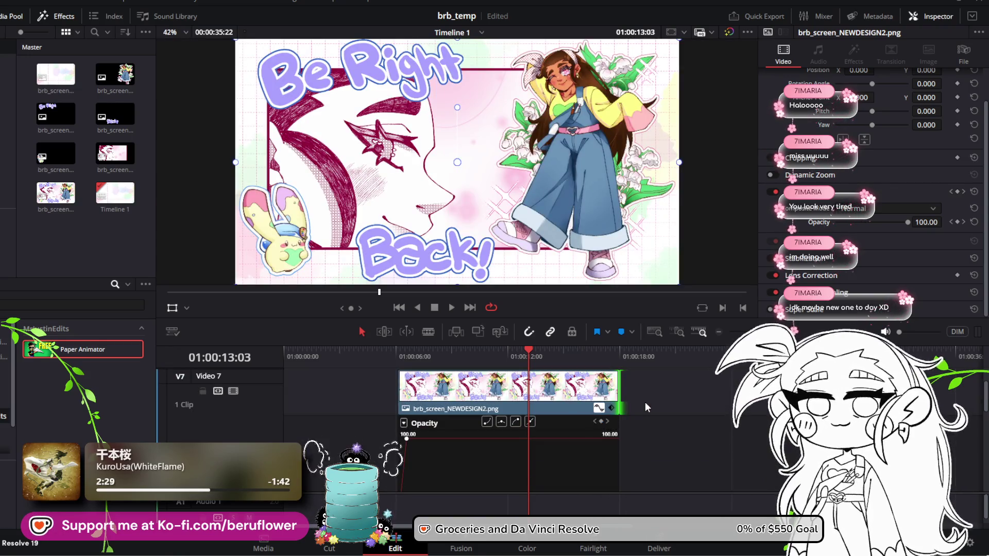
mouse_move(530, 355)
mouse_down()
mouse_move(630, 365)
mouse_move(568, 378)
mouse_up()
click(569, 377)
key(space)
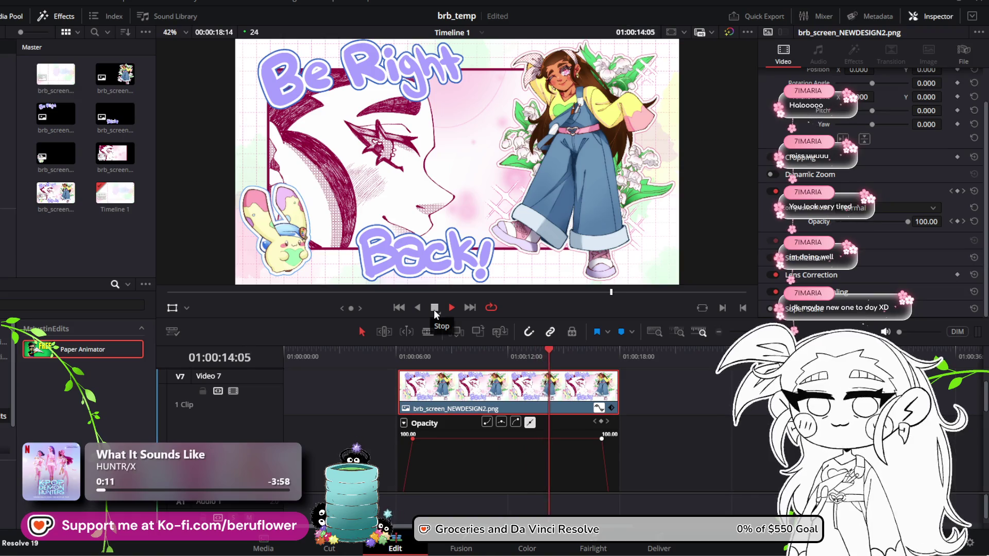
Move the fade-out's end keyframe later and play through the fade-out
click(434, 308)
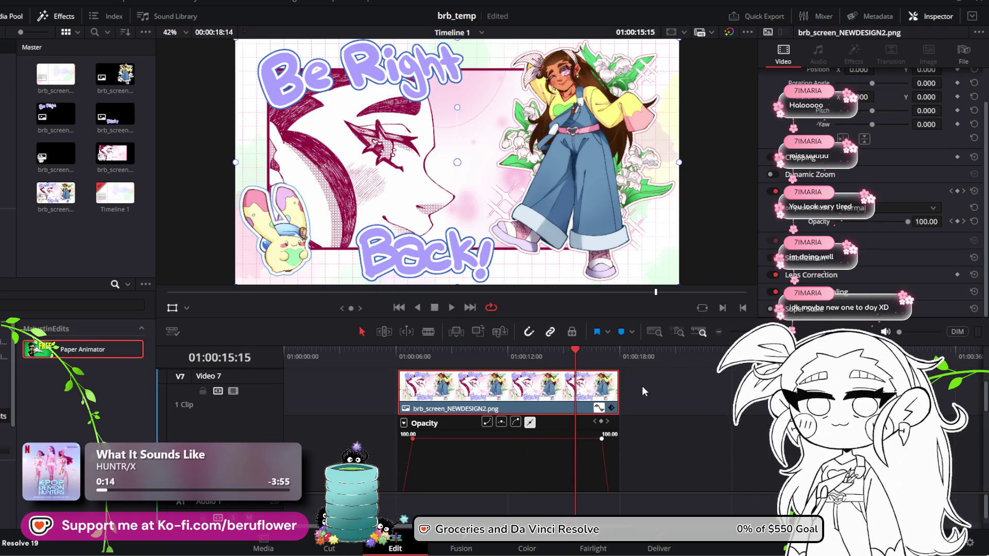
drag(618, 390, 621, 389)
scroll(637, 416, down, 2)
drag(613, 454, 634, 452)
scroll(637, 451, up, 2)
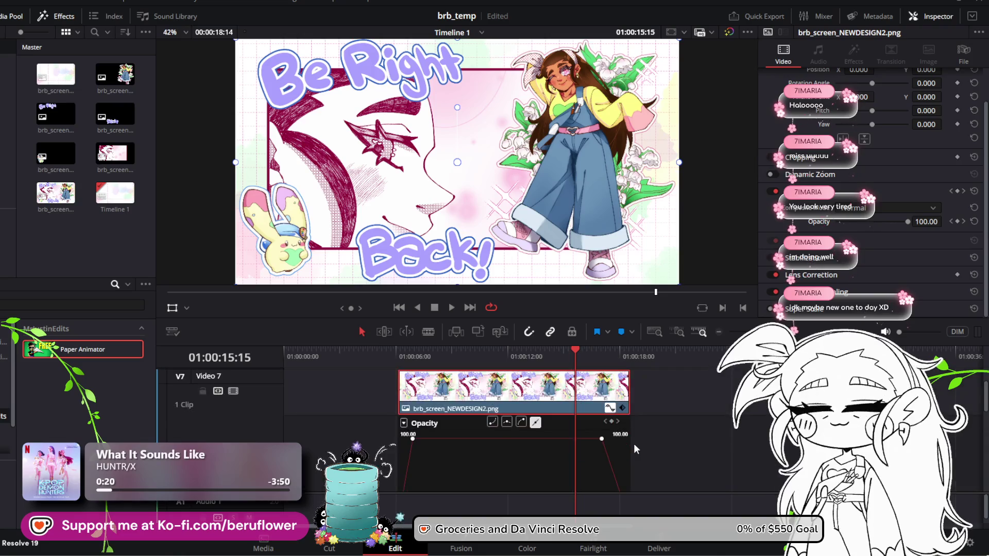
mouse_move(576, 354)
mouse_down()
mouse_move(631, 374)
mouse_move(591, 367)
mouse_up()
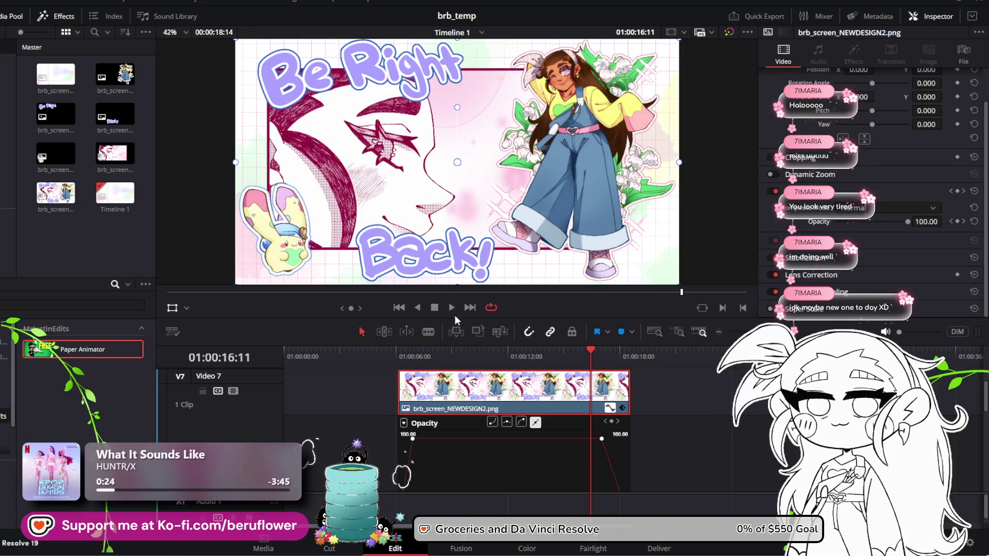
click(453, 307)
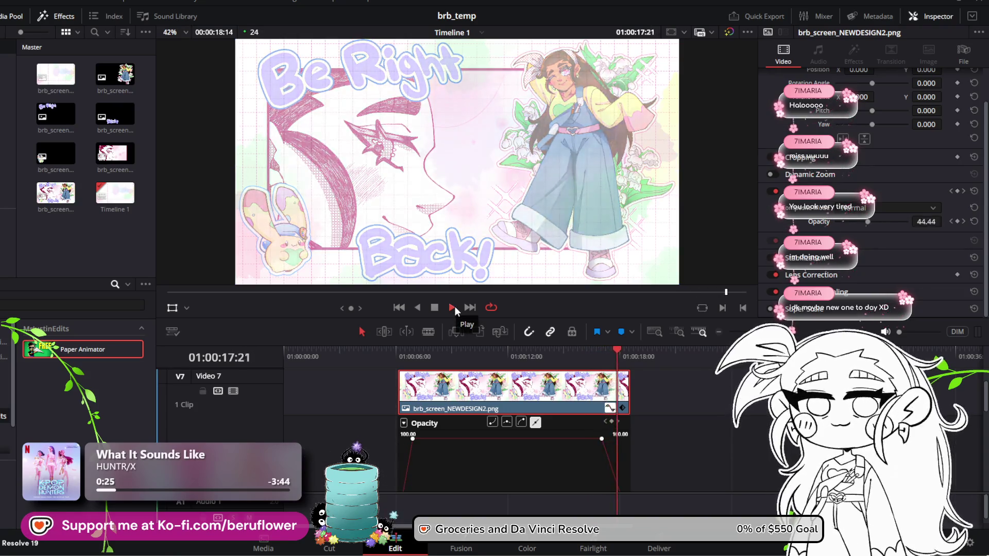
click(604, 439)
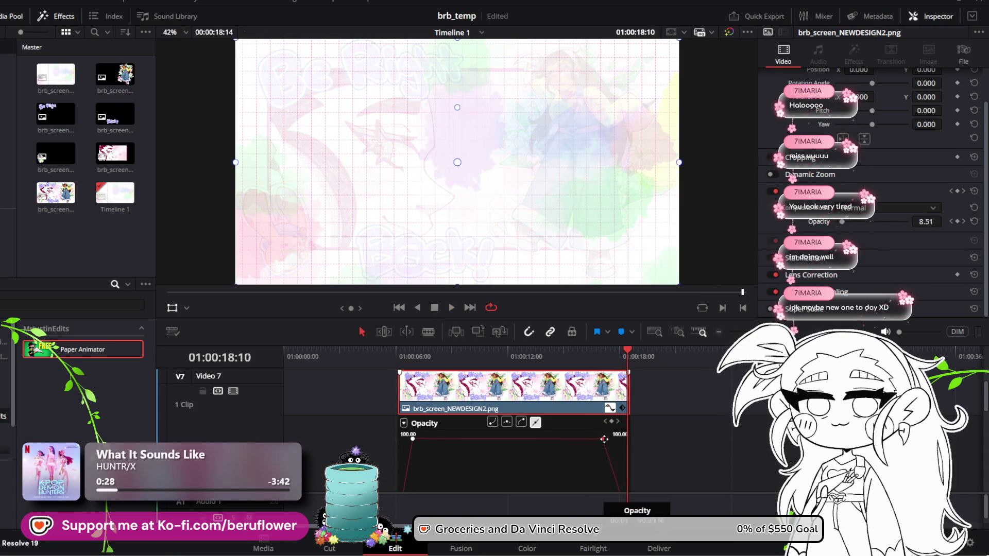
Nudge the end keyframe slightly later and review the clip from around 01:00:06
drag(609, 439, 611, 439)
drag(626, 355, 410, 355)
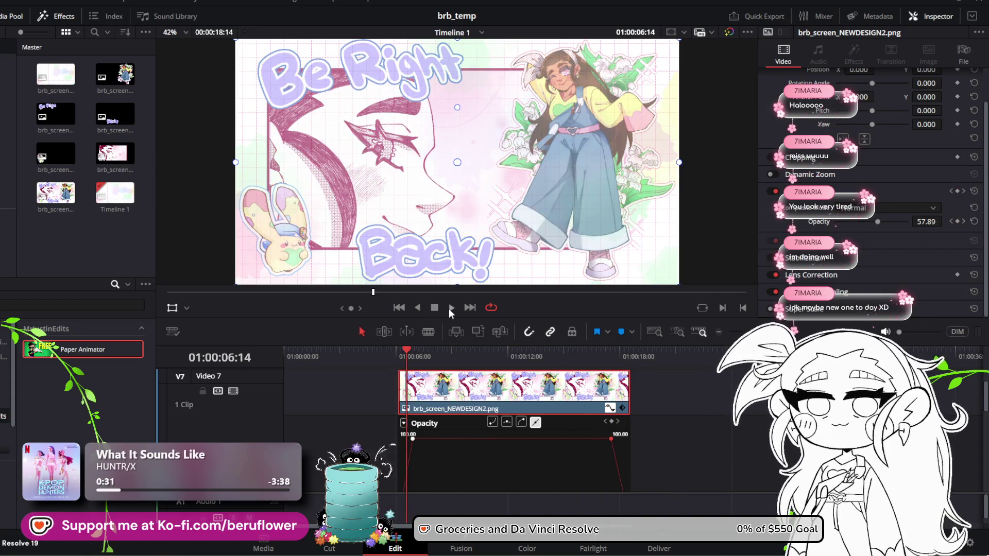
click(449, 308)
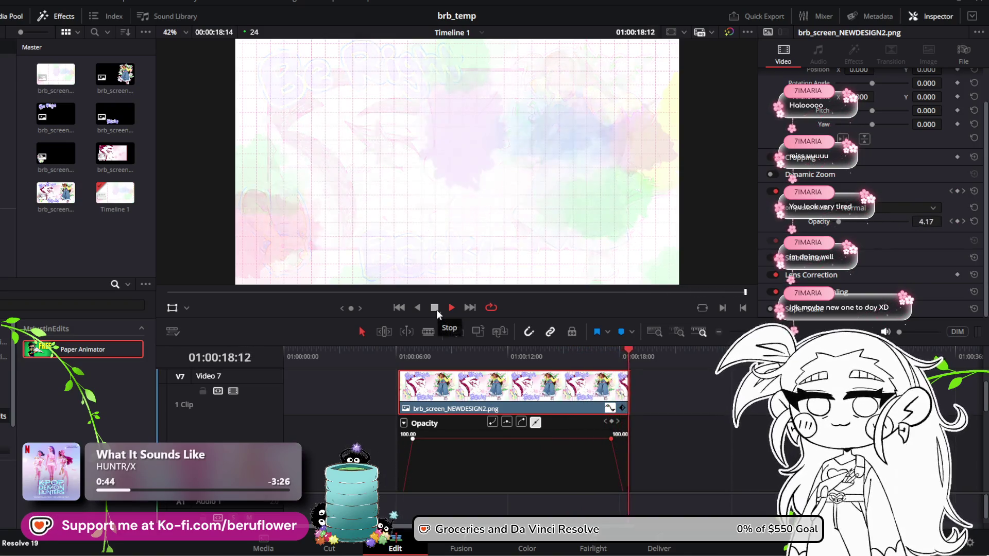
click(437, 310)
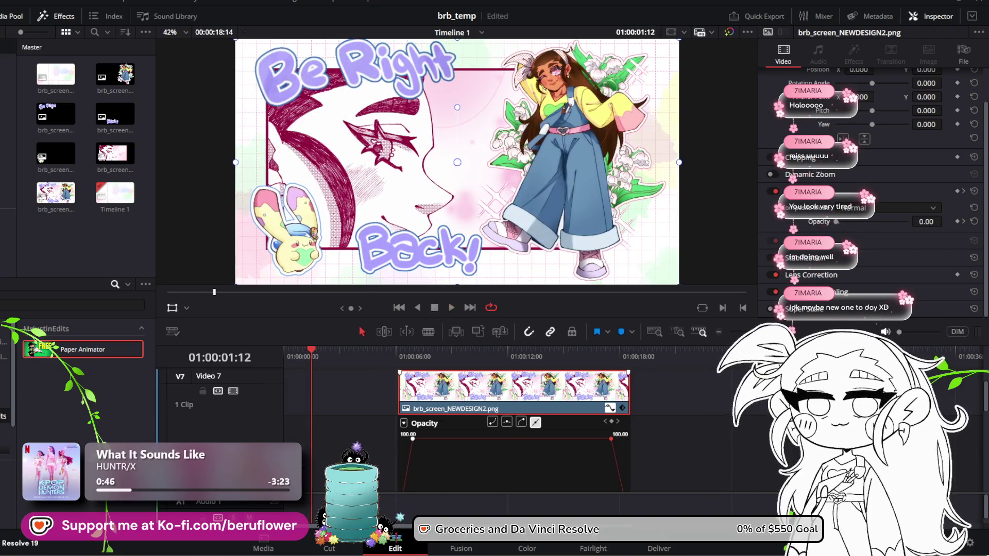
scroll(542, 380, down, 2)
scroll(542, 380, up, 2)
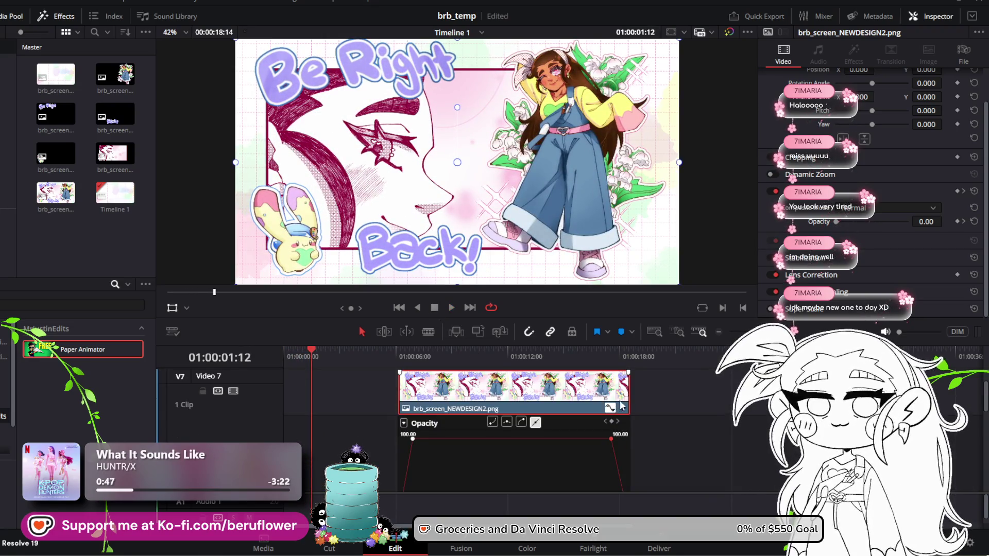
scroll(621, 405, down, 2)
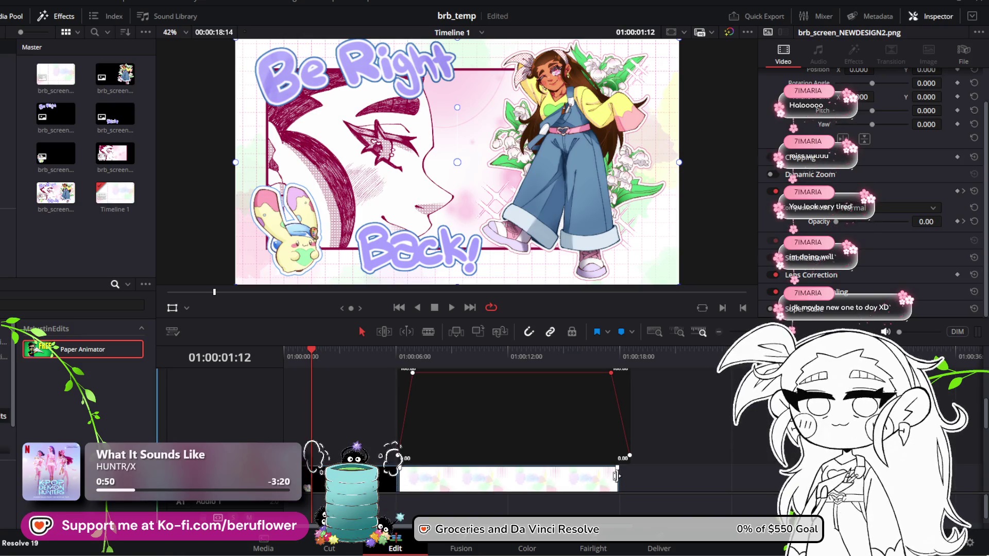
Extend the artwork clip's end slightly, save, and replay the fade-in with the curve hidden
drag(618, 476, 629, 476)
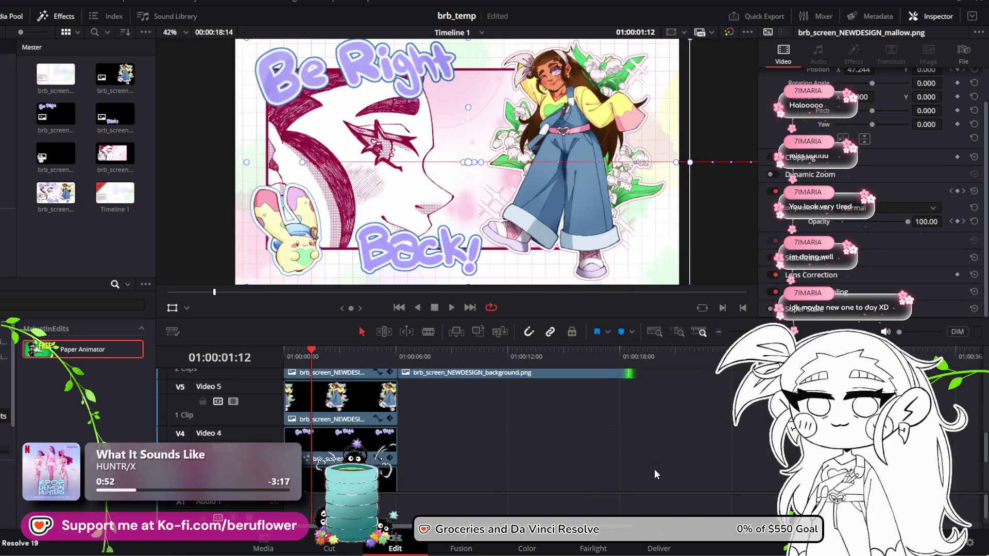
click(630, 355)
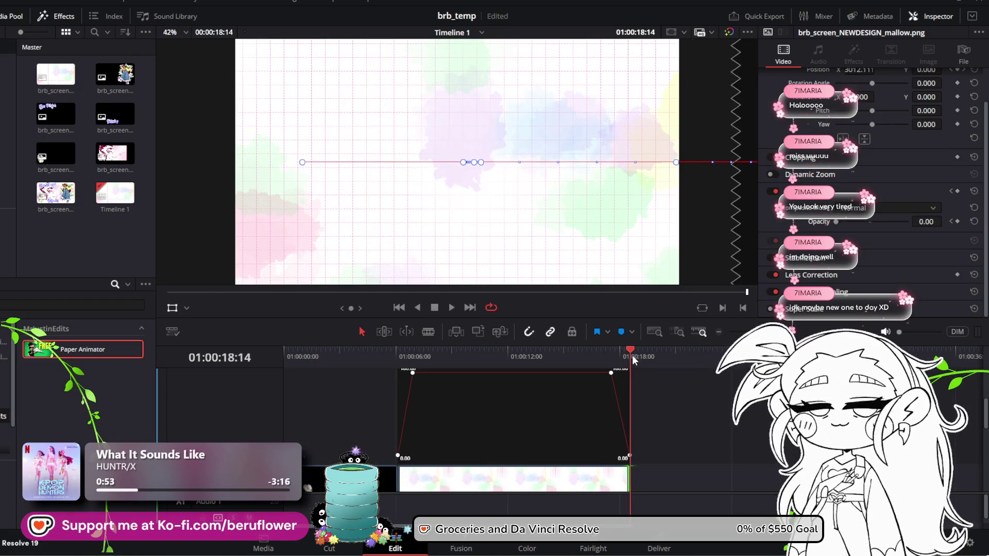
scroll(589, 398, up, 2)
key(ctrl+s)
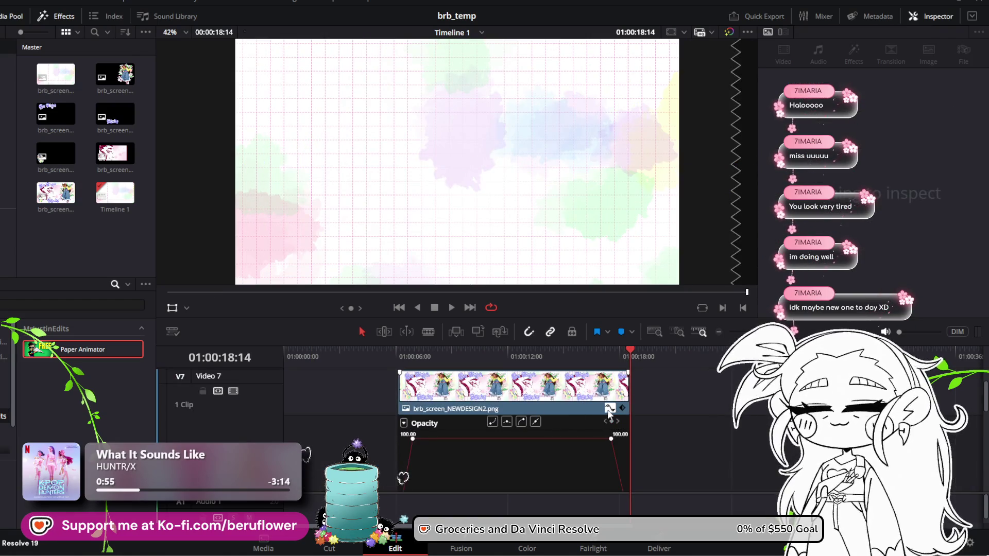
click(609, 409)
mouse_move(630, 362)
mouse_down()
mouse_move(360, 358)
mouse_move(397, 358)
mouse_up()
click(452, 306)
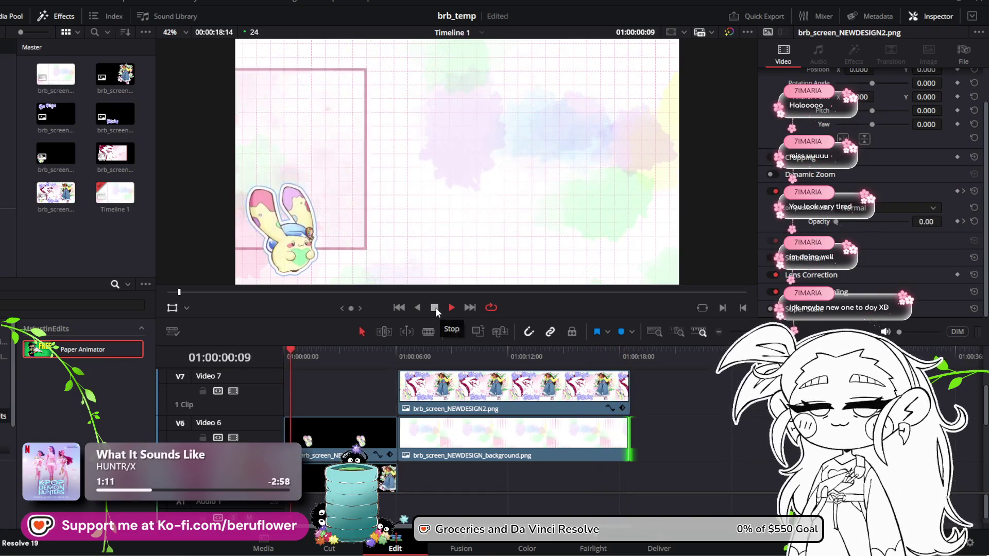
click(435, 308)
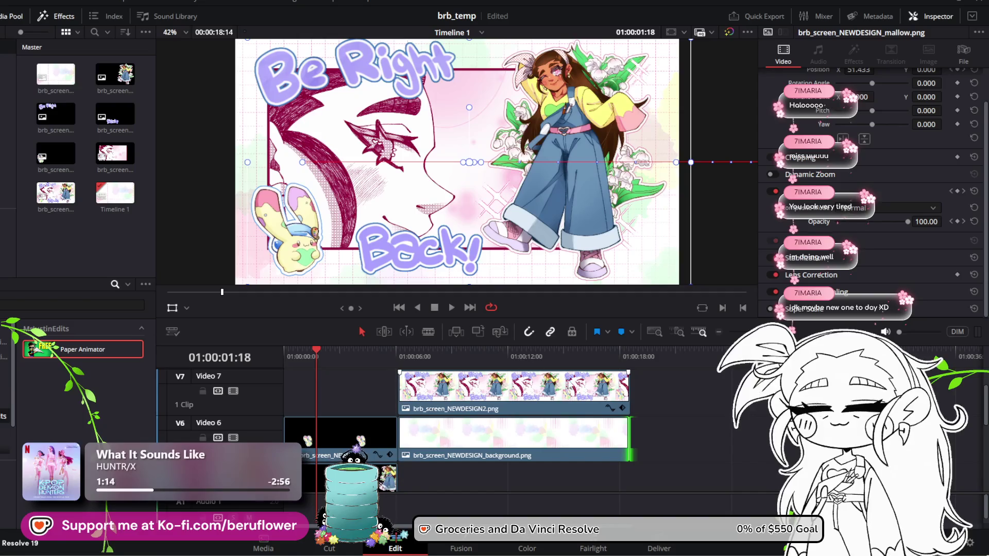
Drag the final opacity keyframe slightly earlier and shorten the clip to end there
click(609, 408)
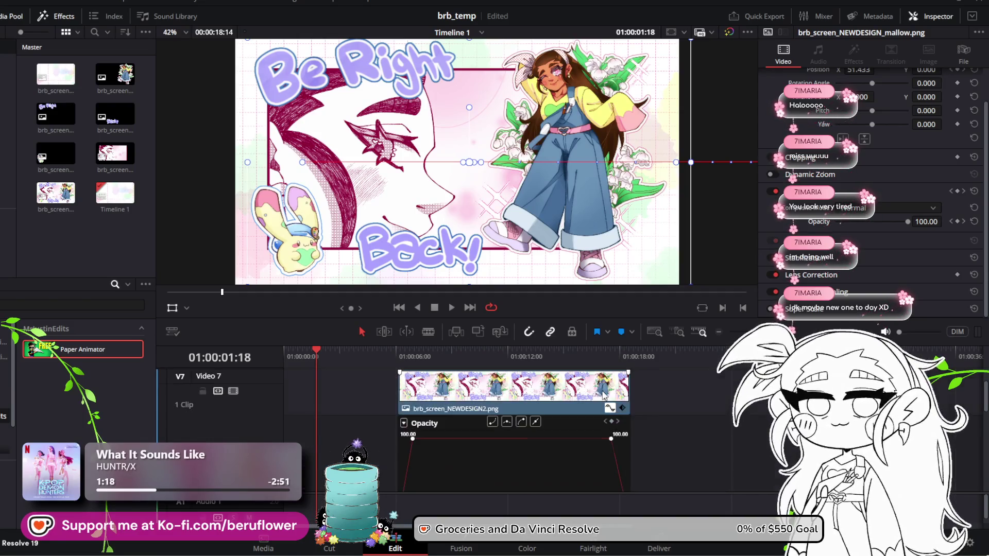
click(610, 438)
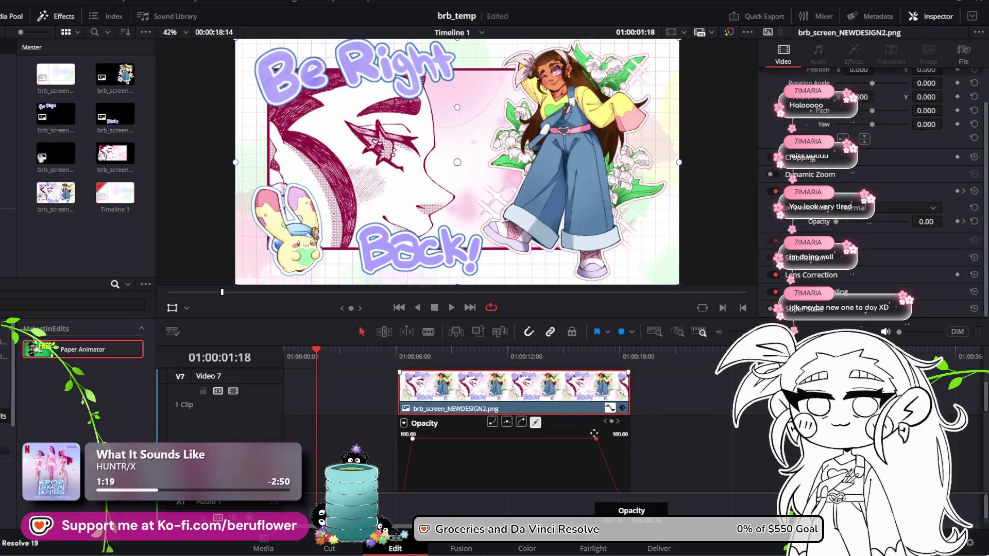
scroll(645, 451, down, 2)
drag(625, 453, 608, 454)
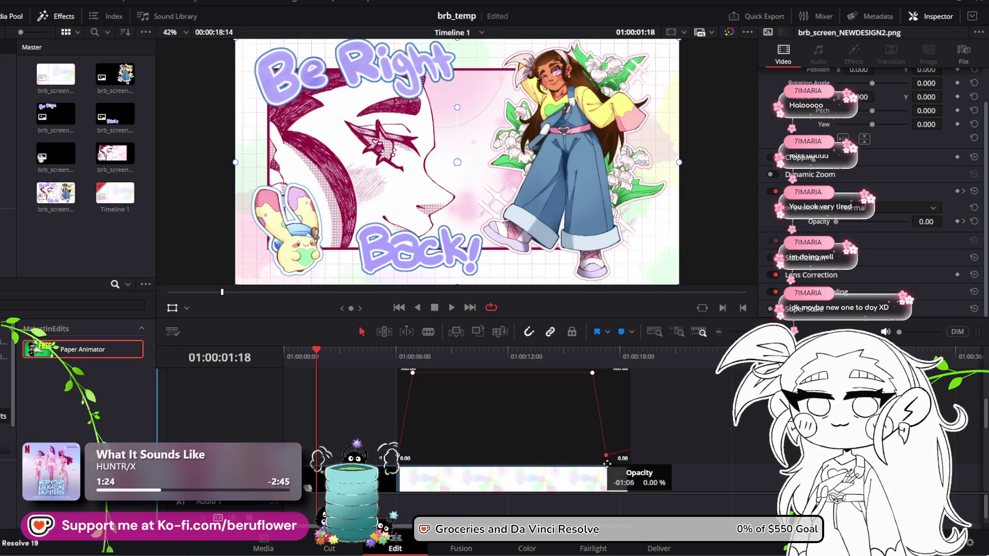
scroll(636, 451, up, 2)
click(631, 409)
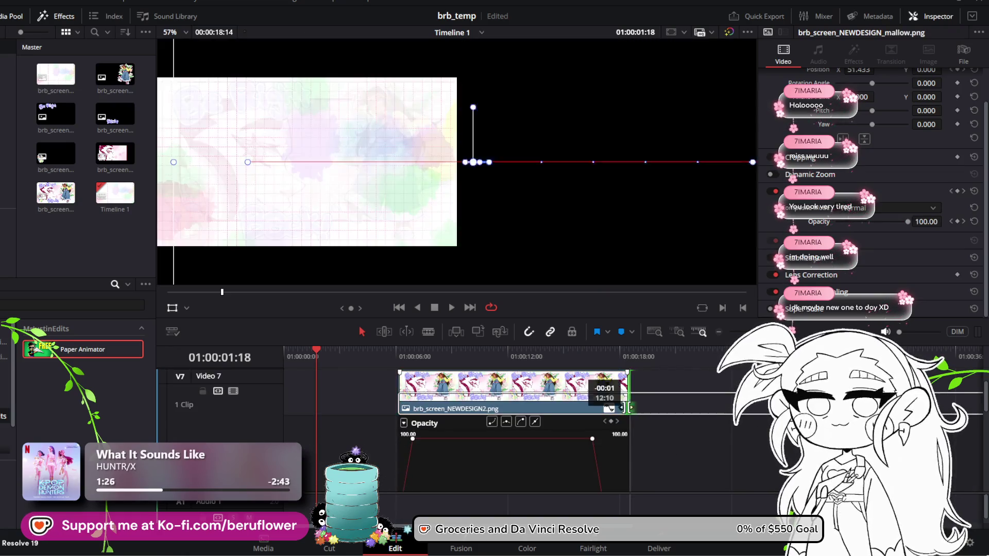
Select the artwork clip near its end and resize the panels to give the timeline more room
scroll(621, 428, down, 2)
scroll(620, 423, up, 2)
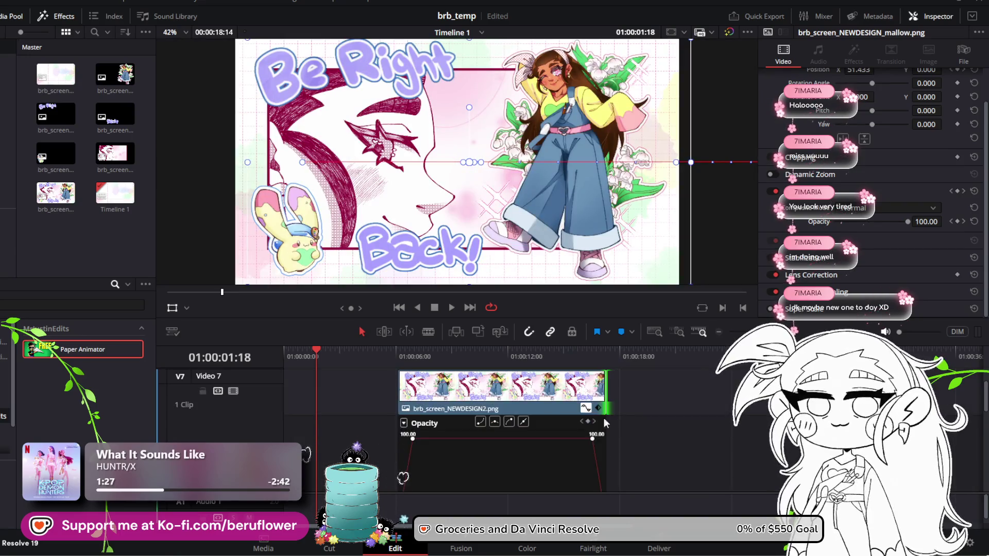
mouse_move(490, 362)
mouse_down()
mouse_move(472, 356)
mouse_move(582, 379)
mouse_move(492, 355)
mouse_up()
click(580, 381)
drag(394, 345, 394, 329)
mouse_move(488, 330)
mouse_down()
mouse_move(488, 316)
mouse_move(402, 328)
mouse_up()
scroll(488, 365, down, 1)
Preview the fade in an enlarged viewer, then save the project
click(450, 274)
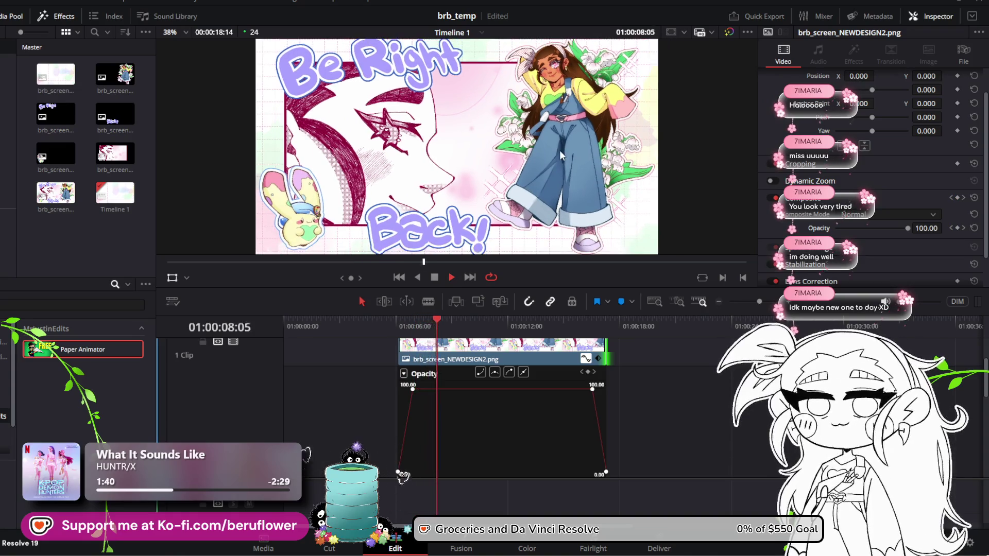
scroll(559, 149, down, 1)
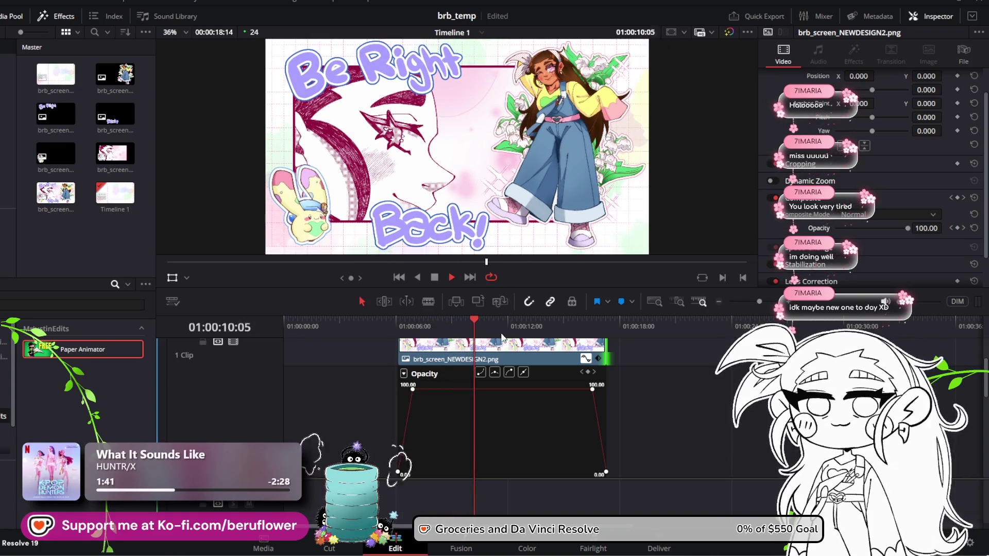
drag(505, 313, 504, 336)
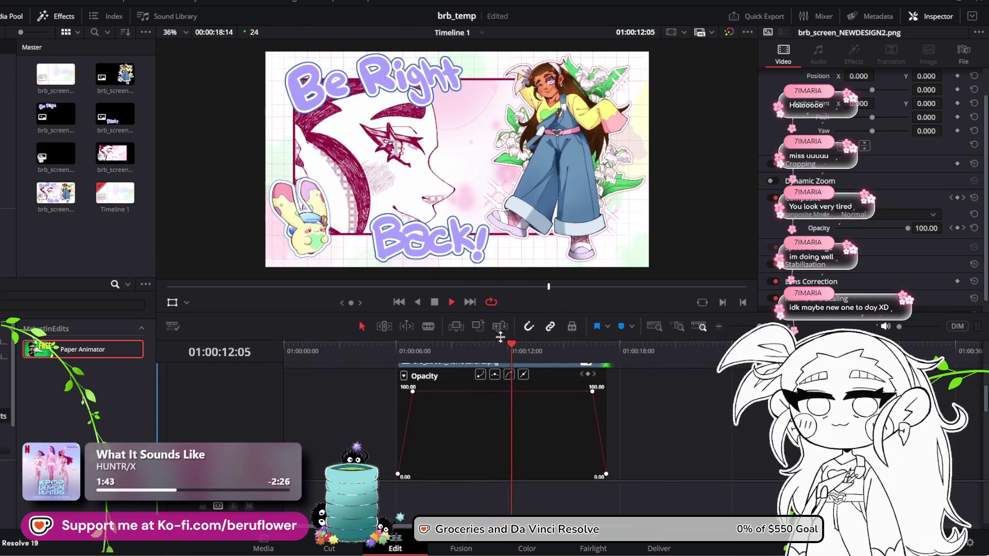
scroll(478, 407, up, 2)
scroll(479, 406, down, 2)
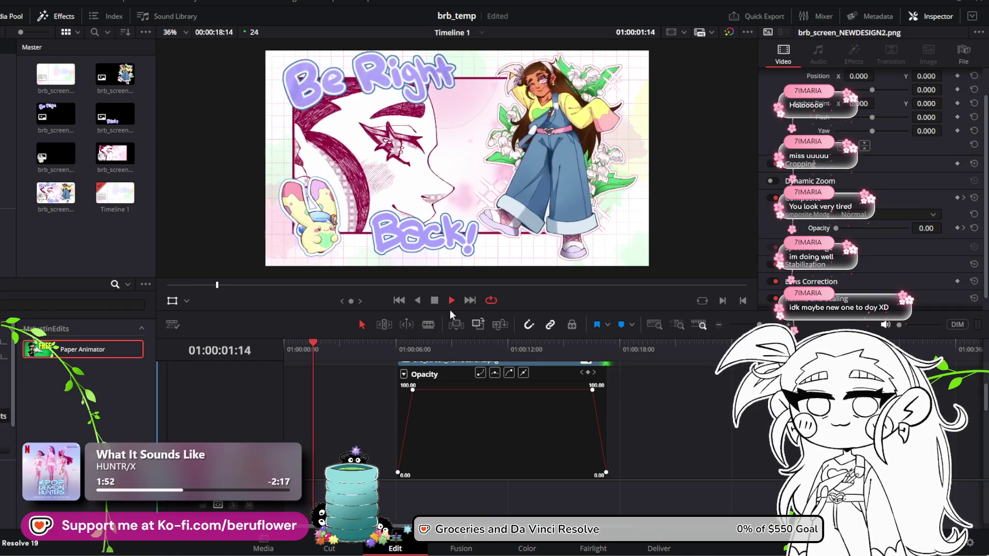
click(435, 301)
key(ctrl+s)
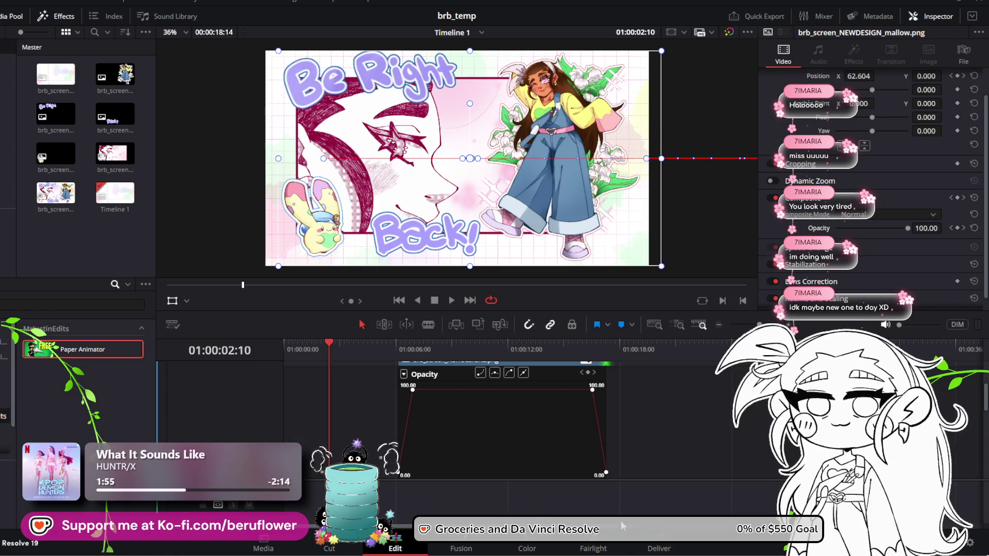
click(649, 544)
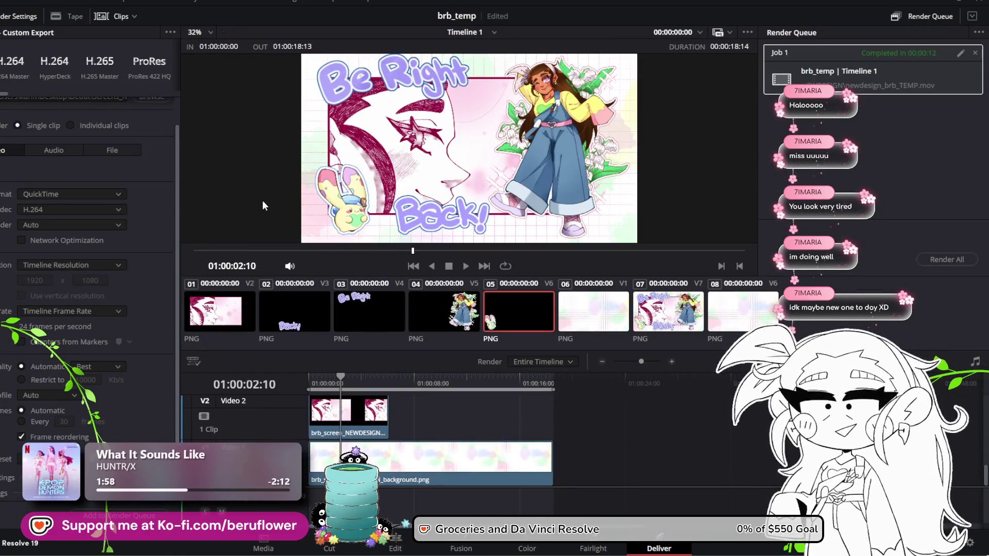
Delete the old job, requeue the timeline replacing the existing brb_TEMP file, and render it
click(974, 54)
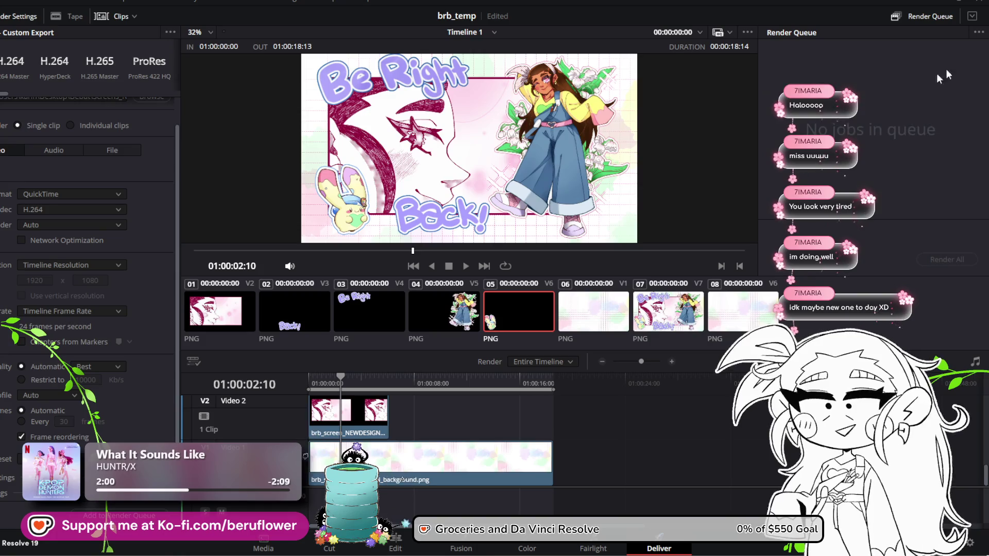
scroll(114, 173, up, 2)
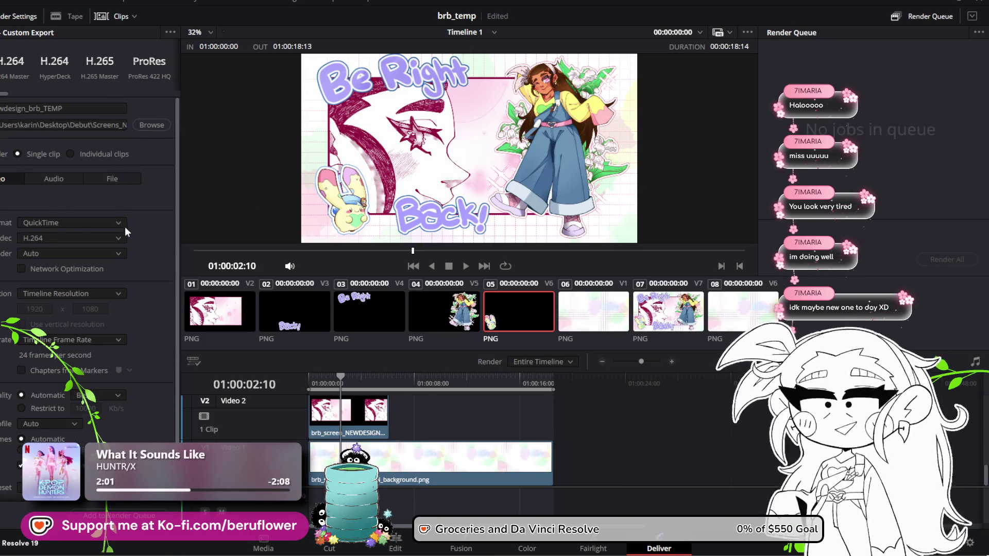
scroll(125, 228, down, 2)
click(142, 516)
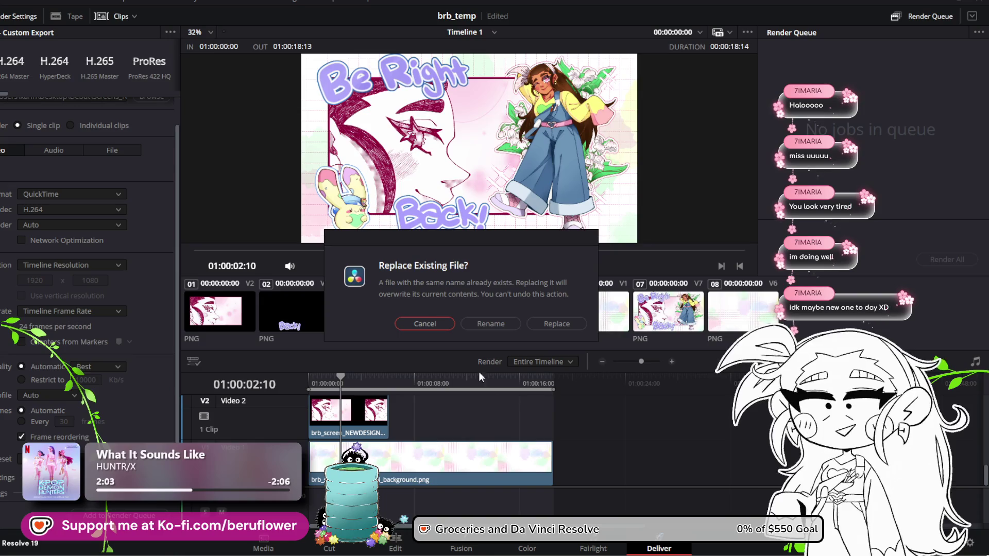
click(564, 323)
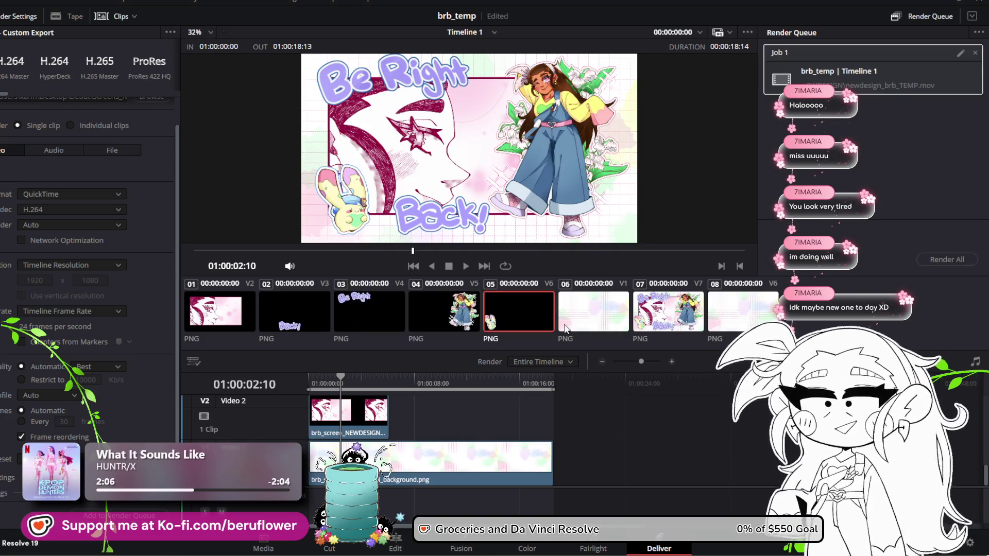
click(958, 260)
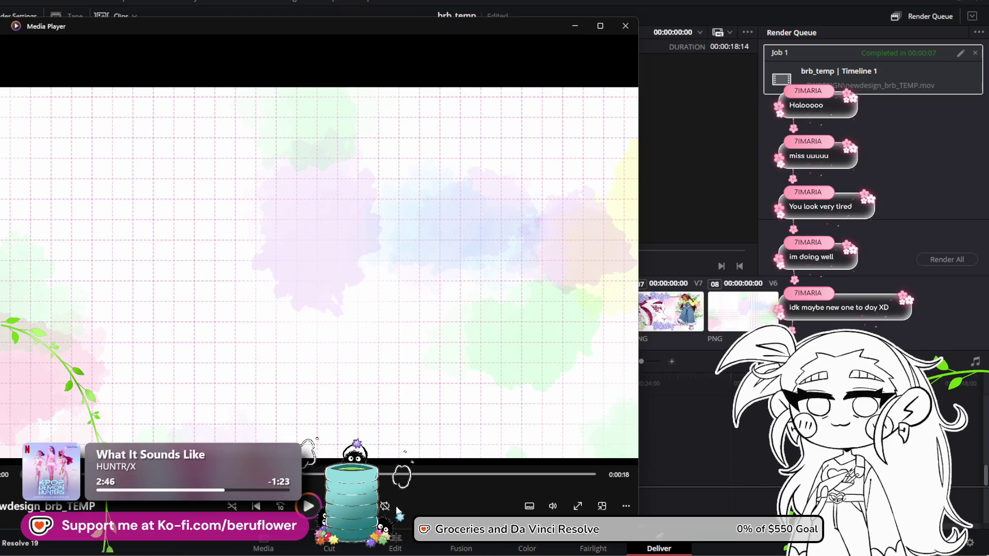
Scrub and play the rendered Be Right Back video, pause on the artwork, then close Media Player
mouse_move(478, 475)
mouse_down()
mouse_move(610, 484)
mouse_move(459, 483)
mouse_move(460, 472)
mouse_up()
click(300, 506)
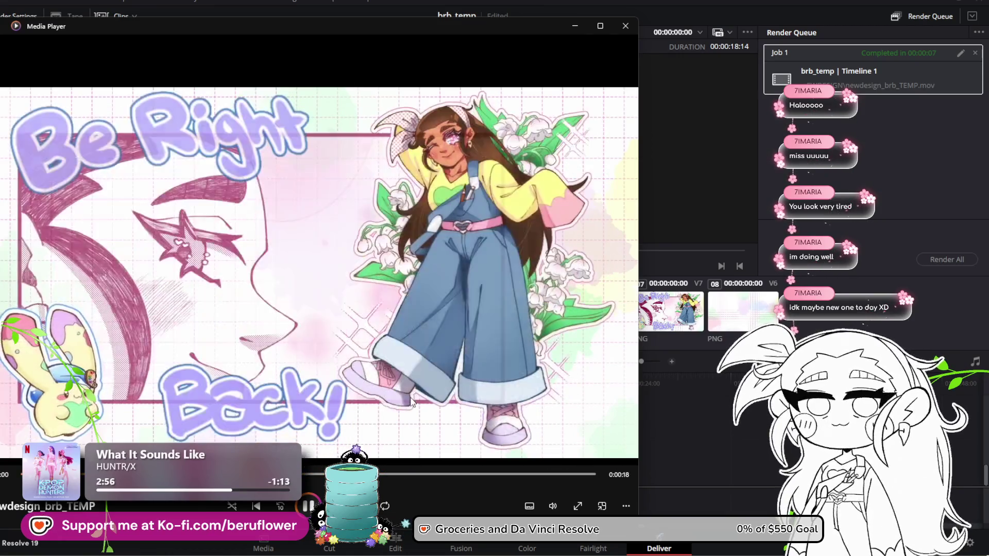
click(561, 176)
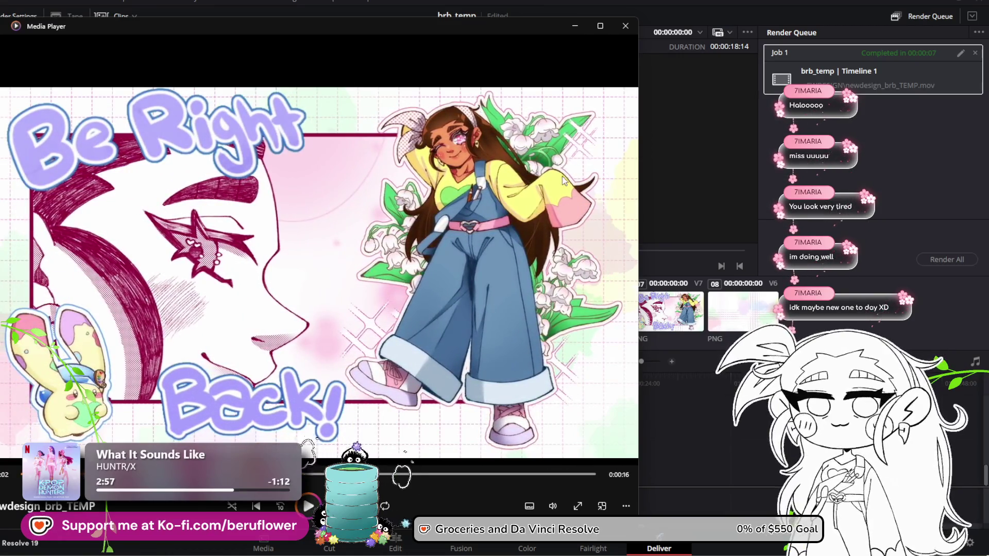
click(625, 28)
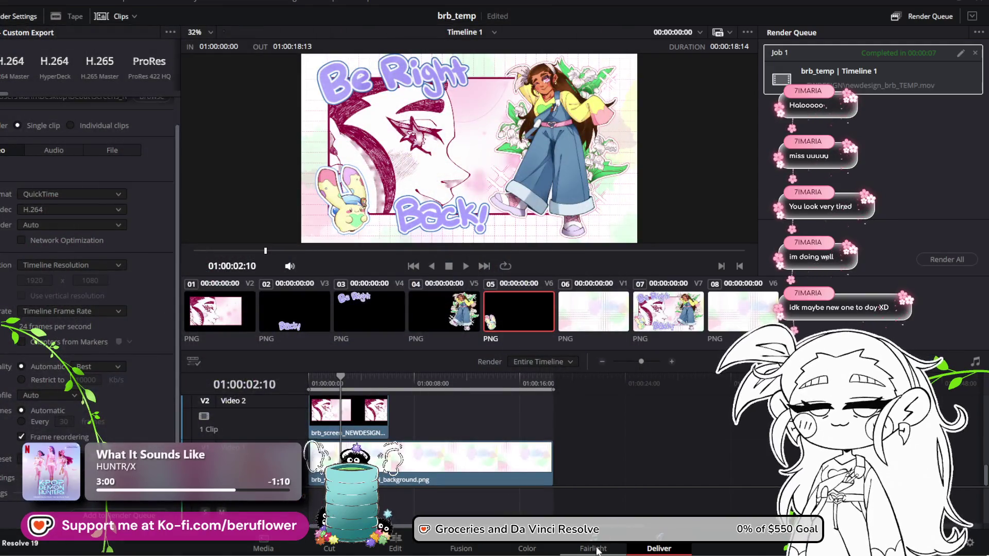
On the Edit page, trim the V6 background clip's end so it finishes with the artwork
click(395, 549)
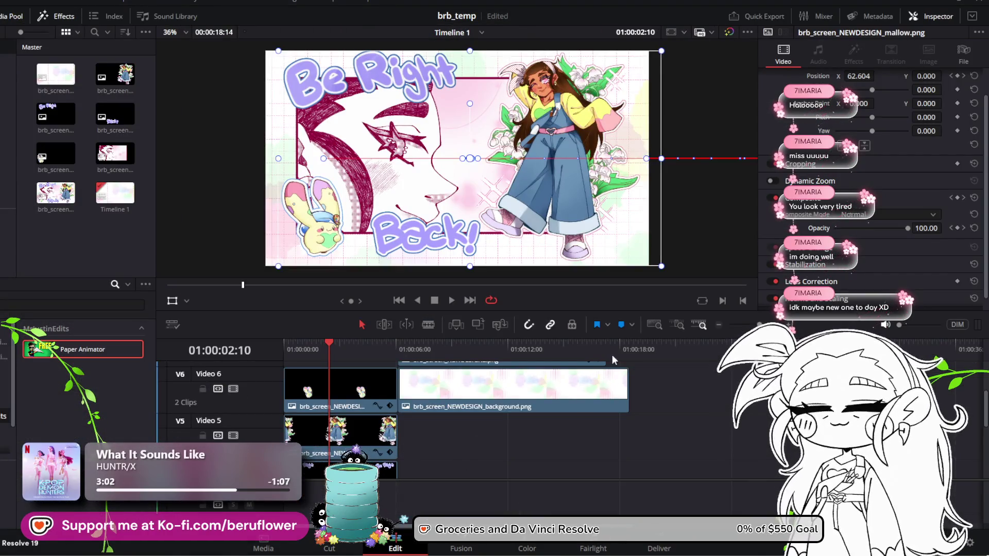
drag(627, 386, 606, 389)
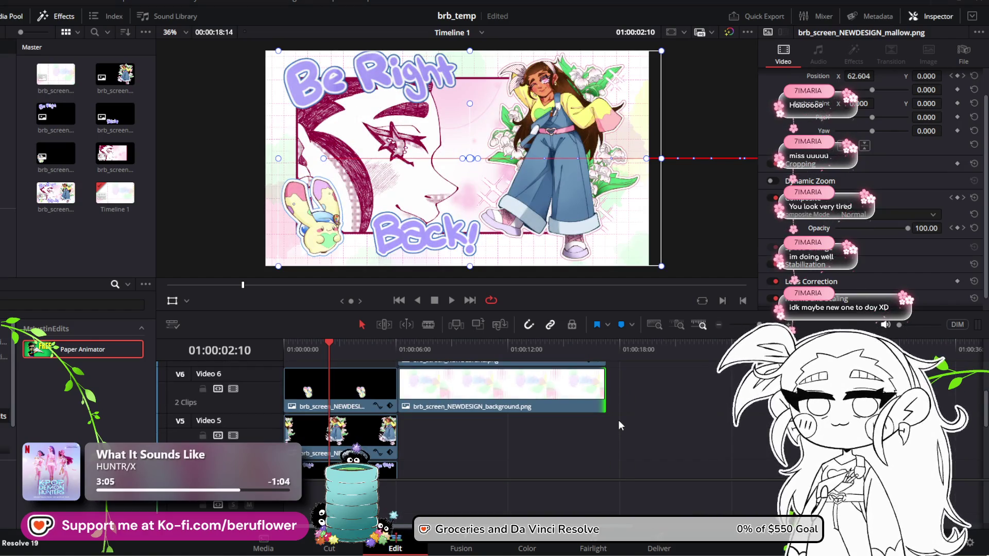
click(647, 547)
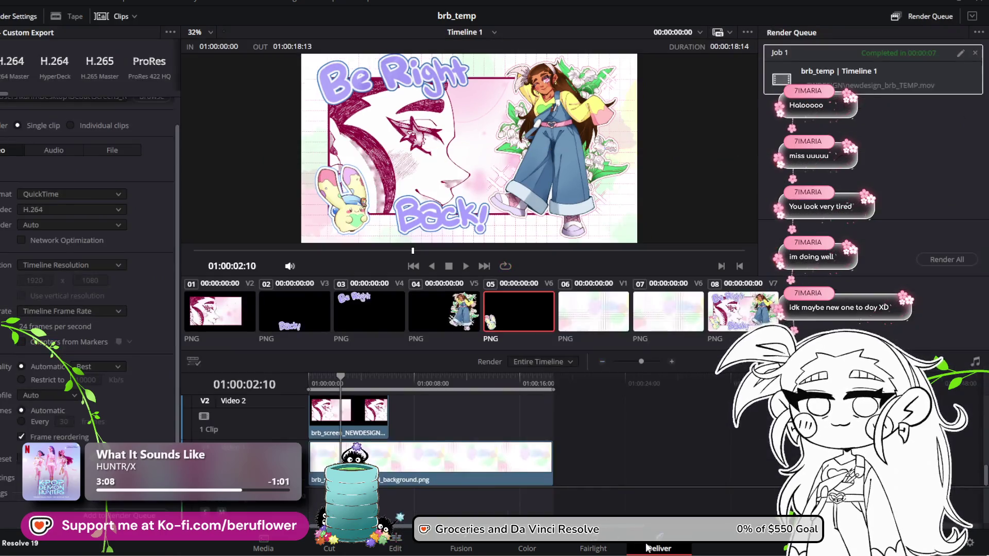
Replace the finished job with a new render that overwrites the previous export file, and render it
click(975, 52)
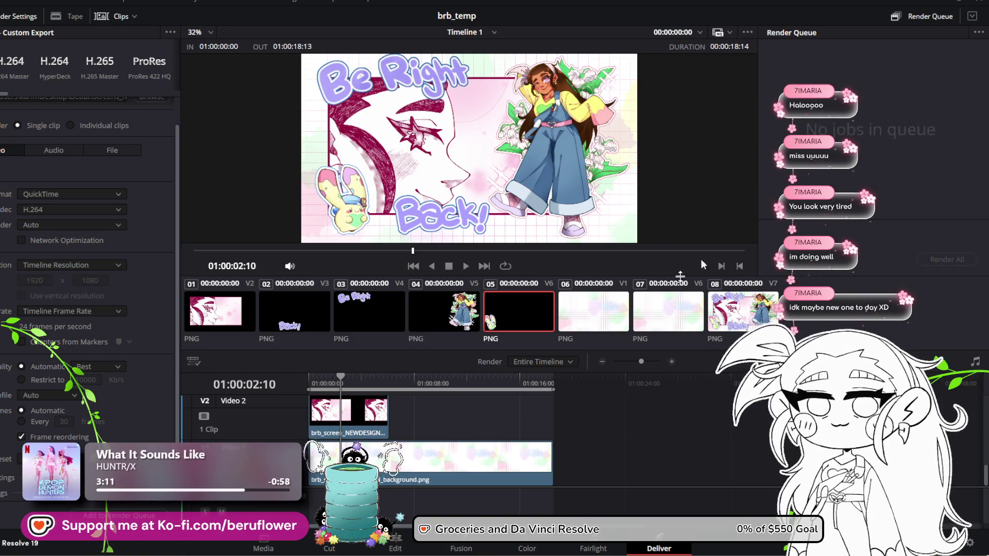
click(119, 515)
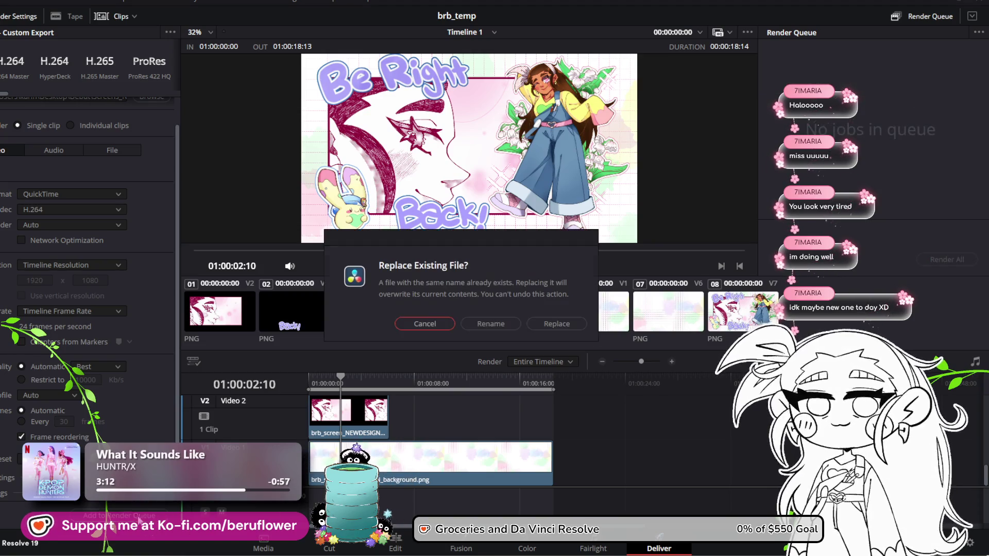
click(549, 323)
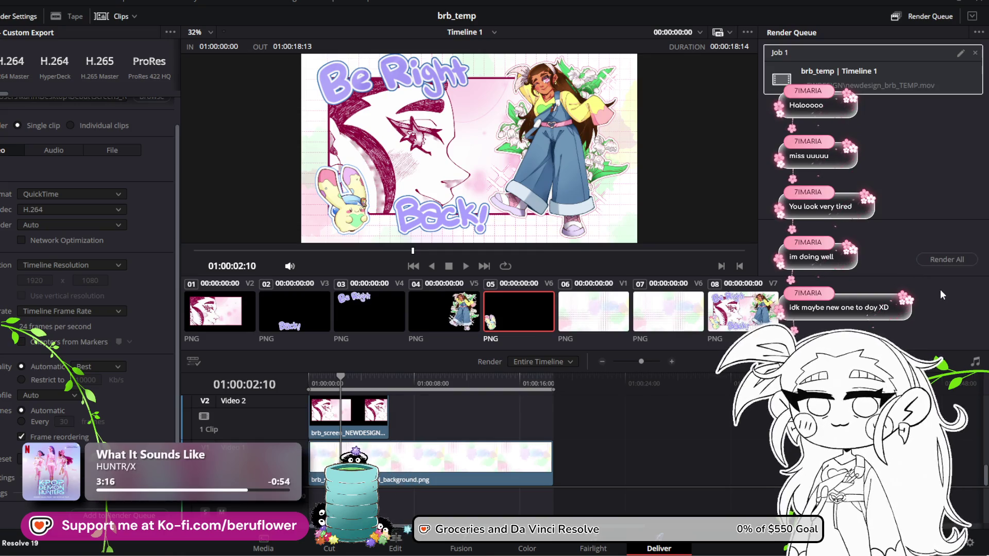
click(944, 260)
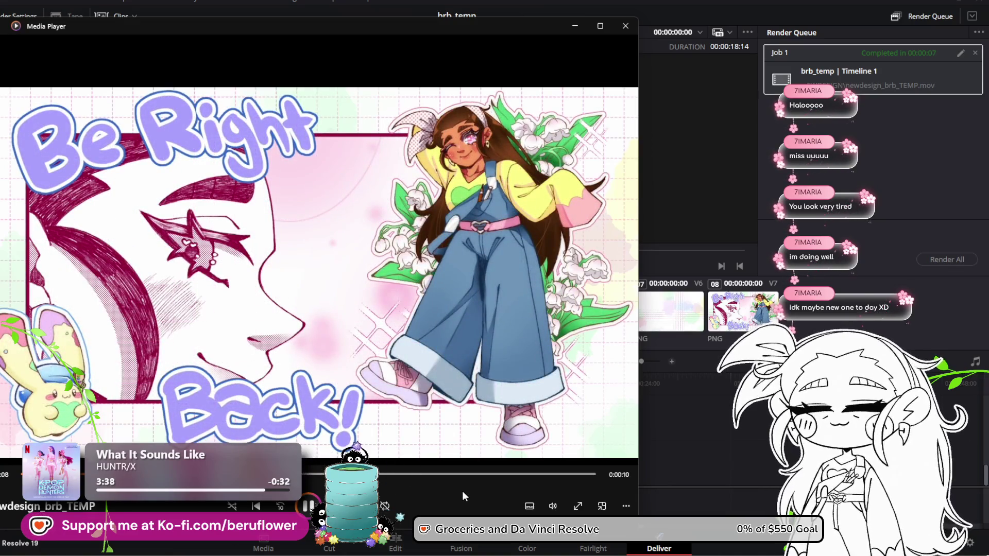
Set the video to repeat, jump near its end, pause, and close Media Player
click(385, 506)
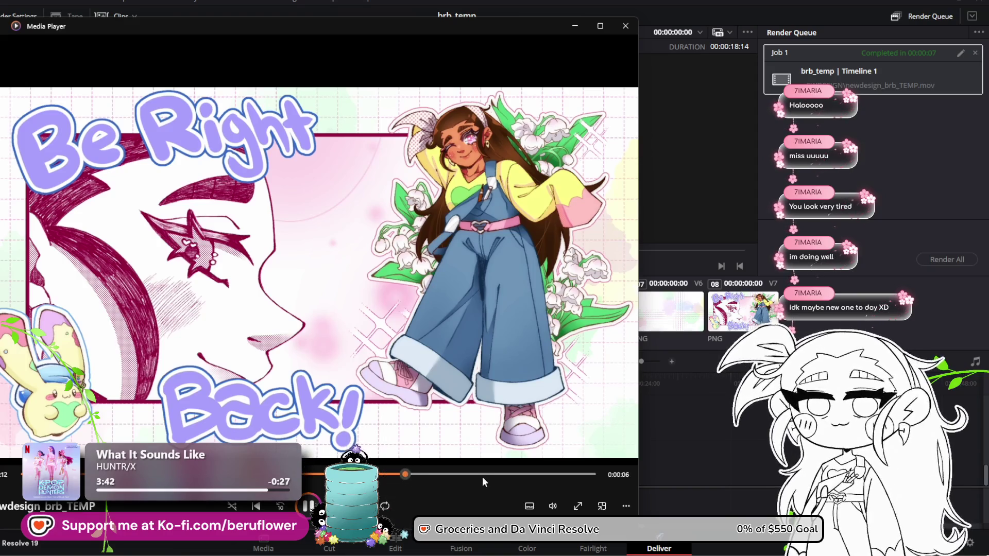
click(484, 474)
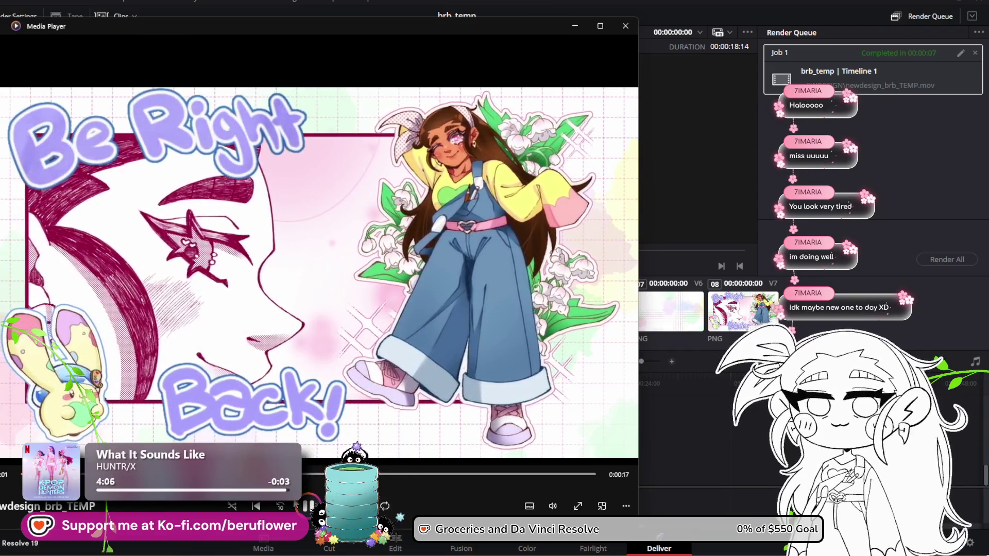
click(310, 513)
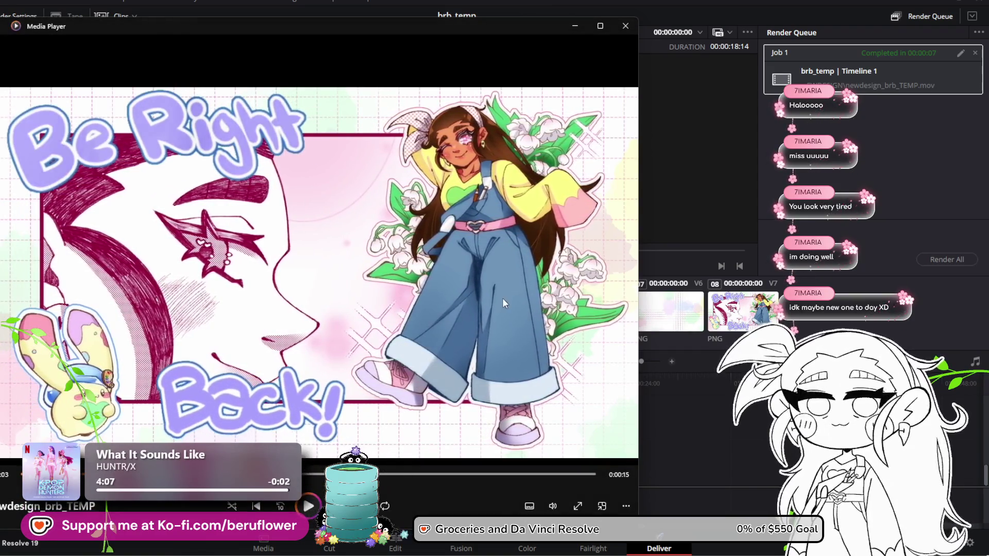
click(625, 26)
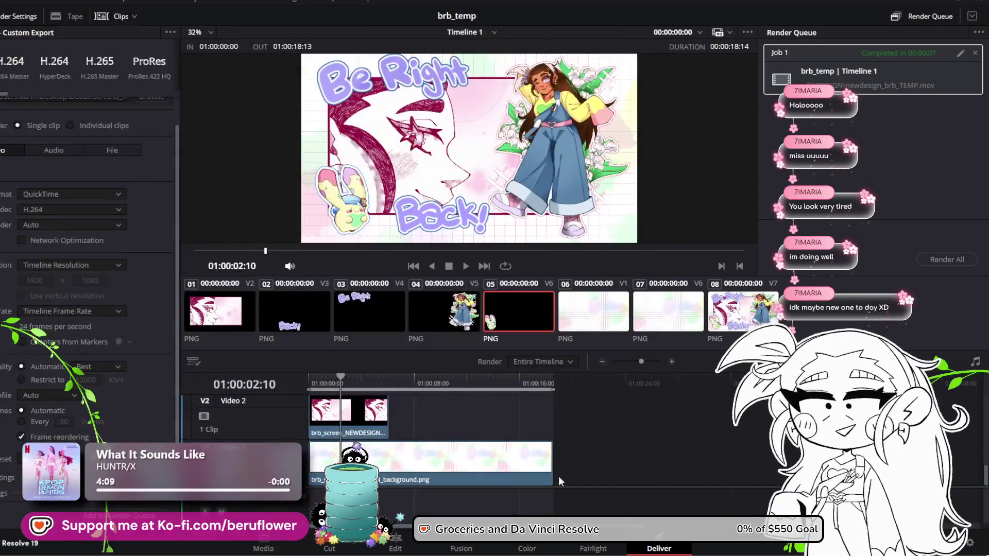
On the Edit page, show the NEWDESIGN2 clip's opacity keyframes and play its fade-out
click(395, 549)
scroll(608, 395, up, 4)
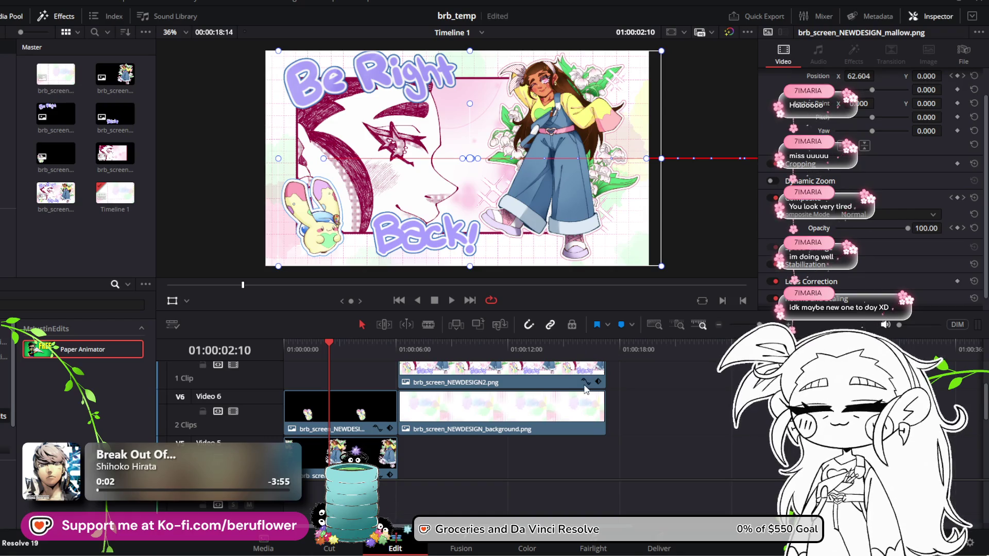
click(585, 382)
click(584, 401)
click(584, 401)
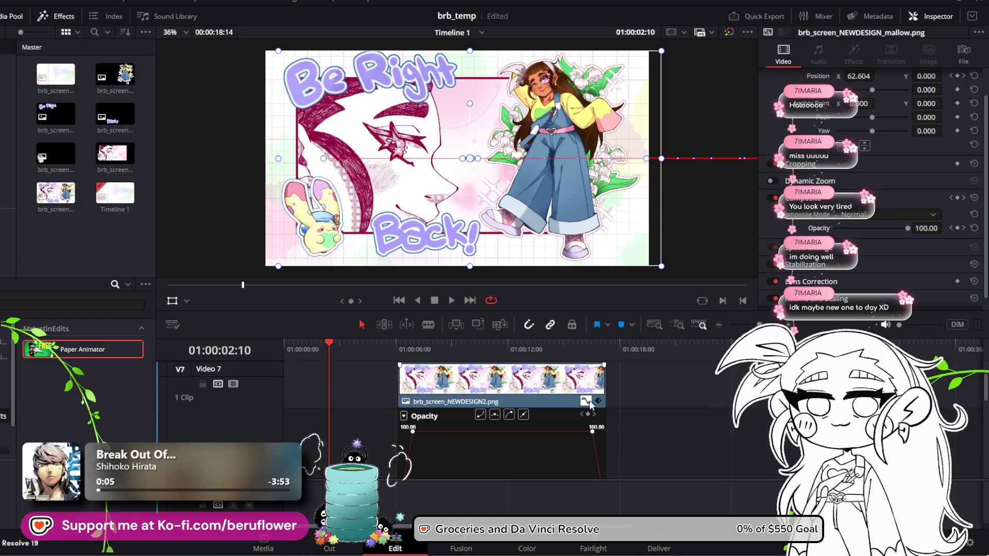
scroll(515, 412, up, 2)
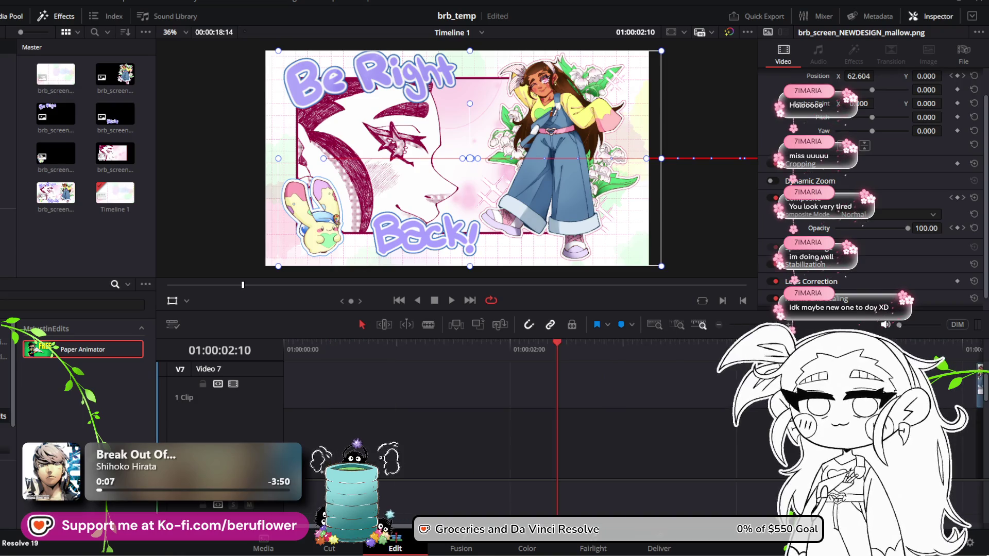
scroll(515, 412, up, 4)
scroll(707, 473, down, 2)
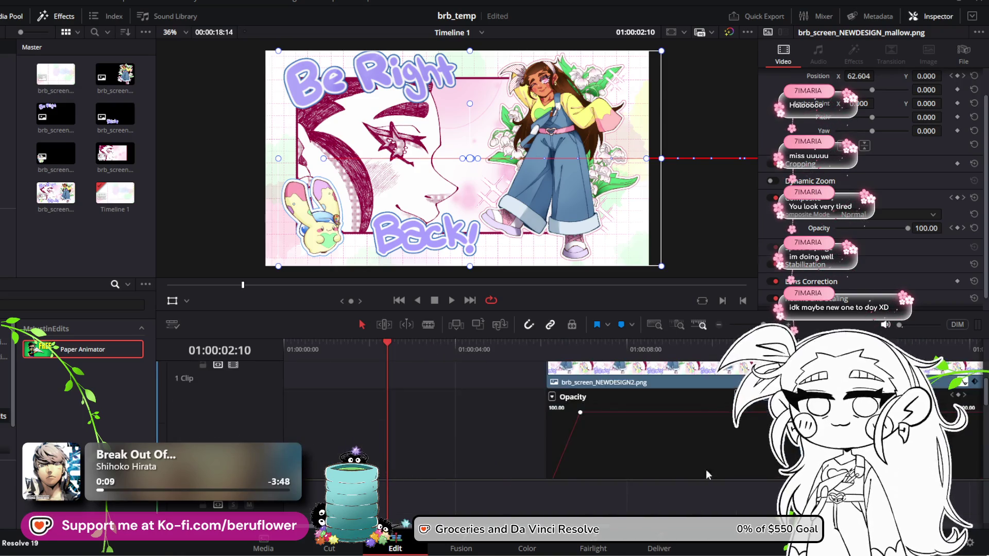
scroll(768, 502, right, 5)
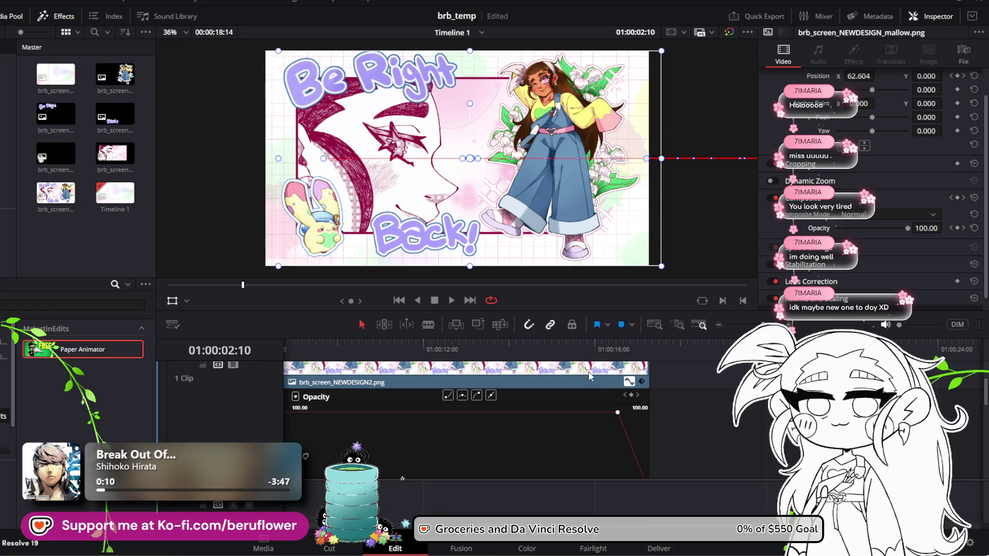
click(590, 375)
click(603, 348)
click(450, 301)
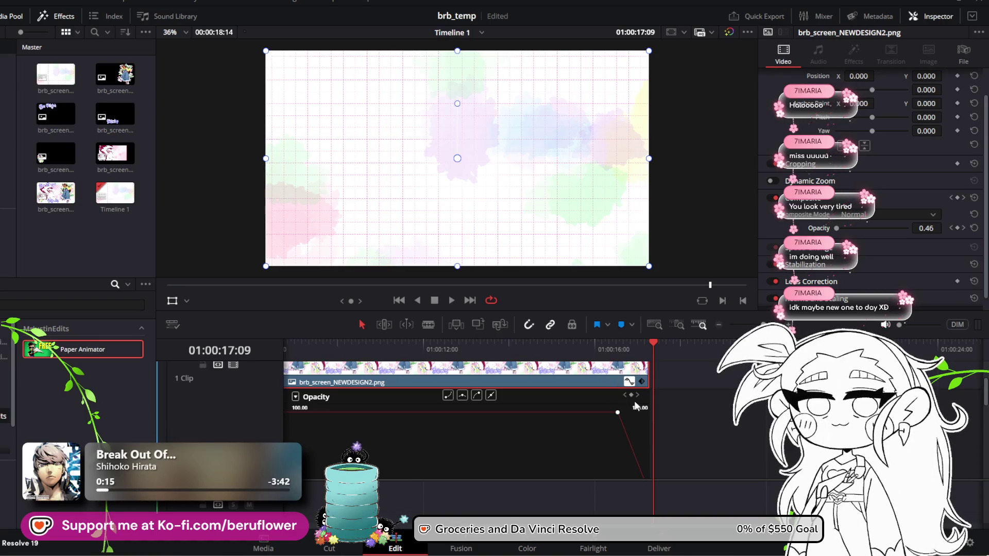
Move the full-opacity keyframe slightly later and adjust the final fade-out opacity keyframe
scroll(657, 419, up, 2)
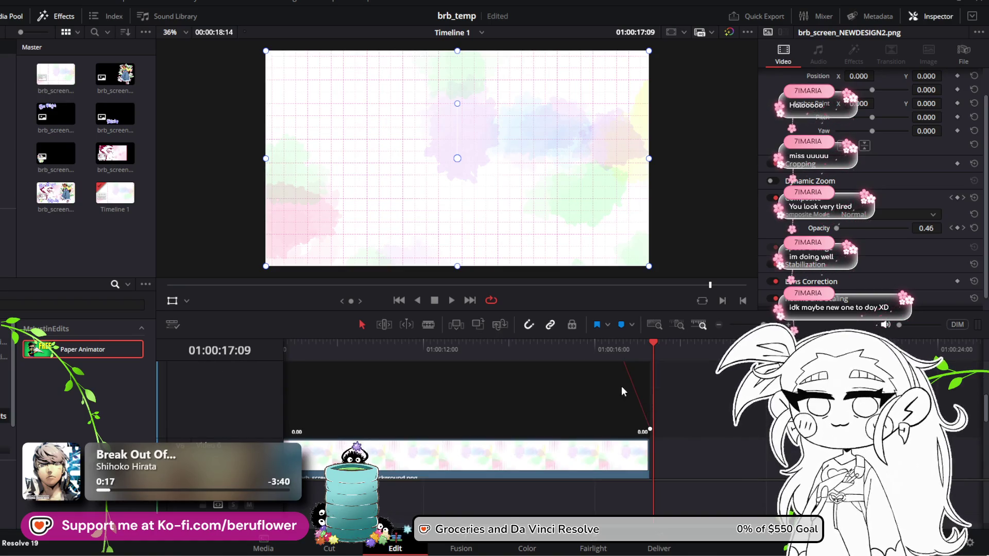
scroll(623, 391, down, 2)
scroll(634, 422, up, 2)
scroll(633, 423, down, 2)
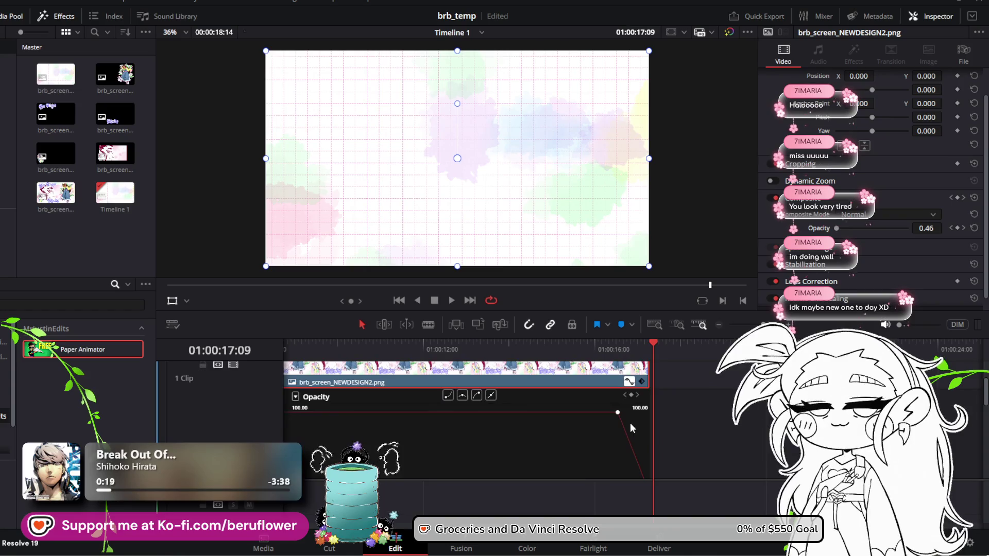
drag(617, 412, 639, 411)
drag(649, 348, 617, 344)
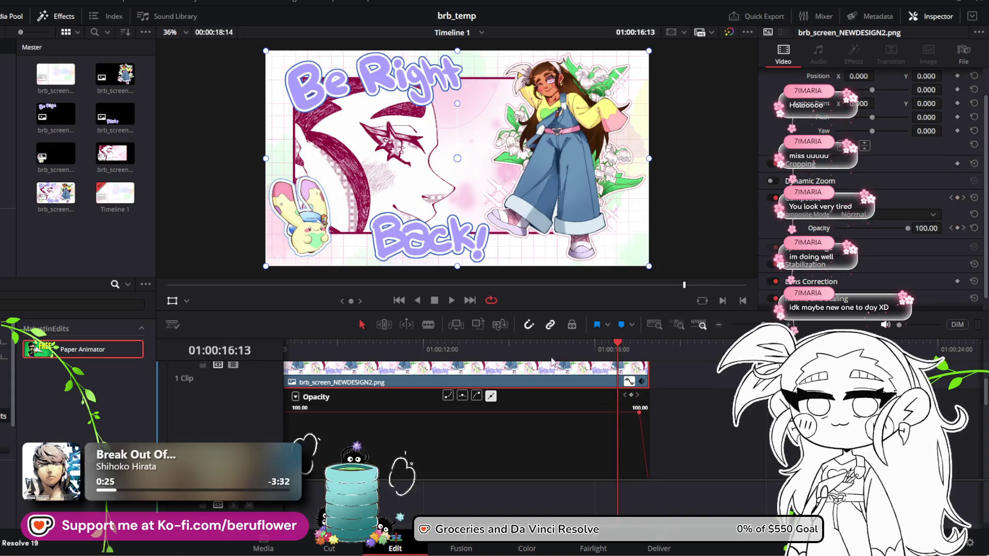
scroll(680, 427, down, 2)
scroll(662, 420, up, 2)
scroll(655, 443, down, 2)
drag(650, 428, 639, 423)
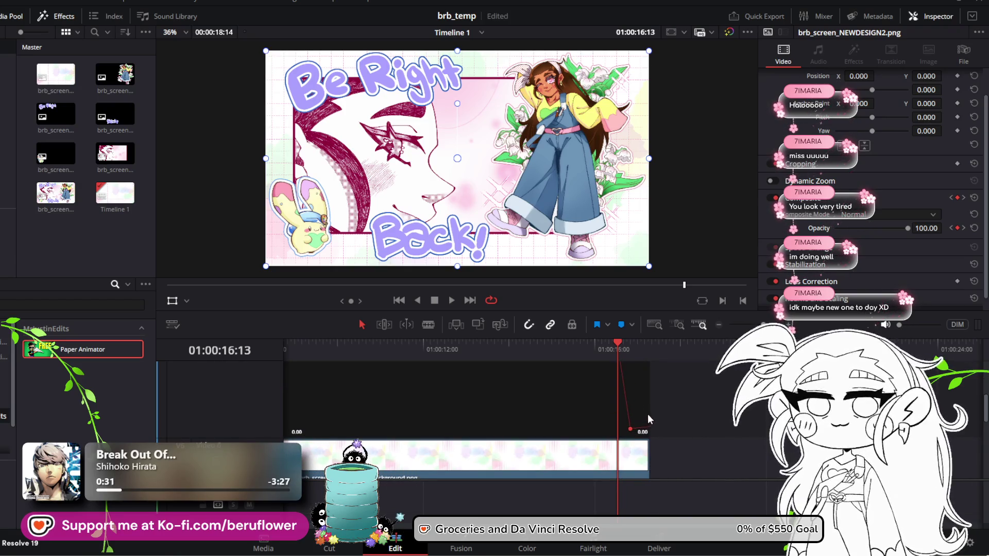
scroll(647, 413, up, 2)
scroll(641, 417, down, 2)
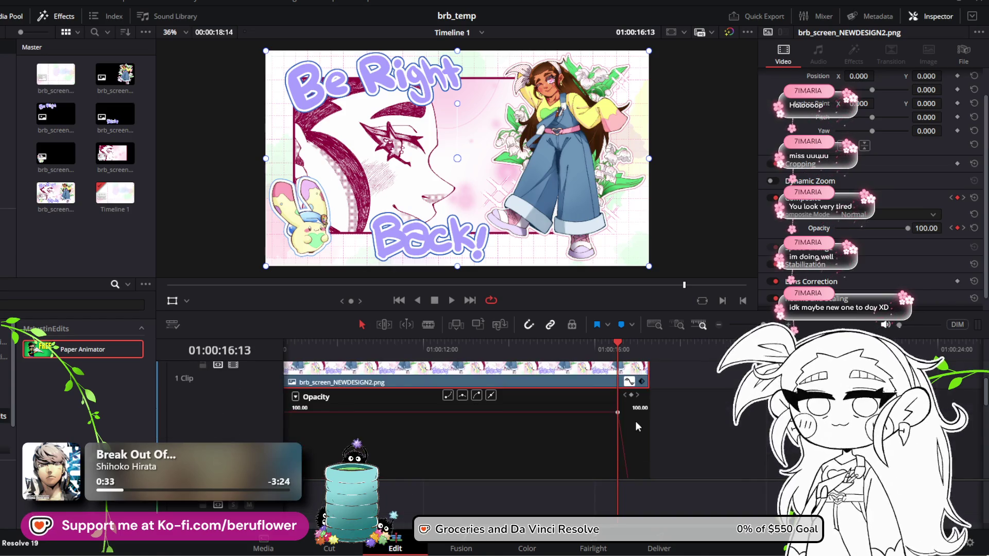
Trim the ends of both the artwork clip and the background clip shorter
drag(646, 368, 629, 371)
scroll(624, 419, down, 2)
click(640, 463)
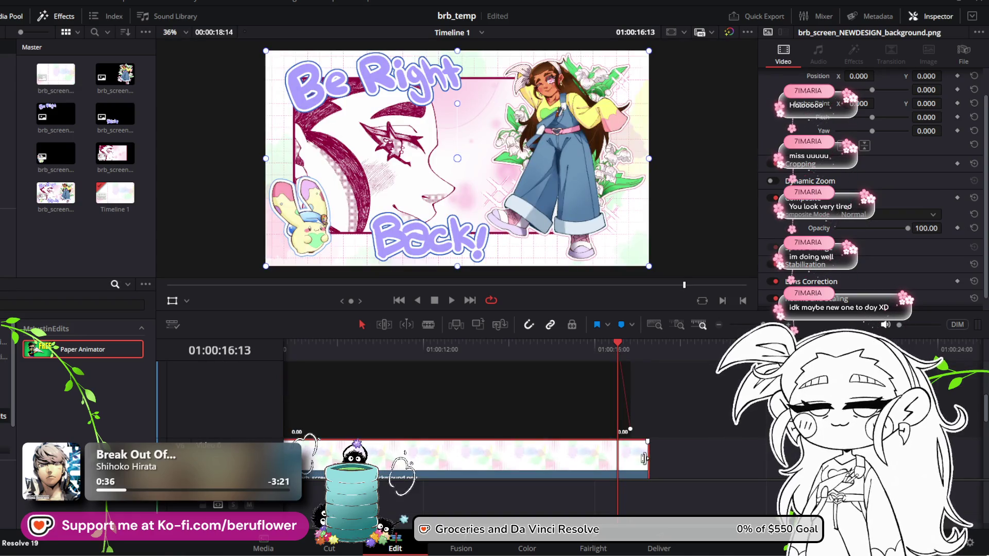
mouse_move(651, 458)
mouse_down()
mouse_move(624, 448)
mouse_move(629, 458)
mouse_up()
Preview playback of the retimed fade-out
drag(613, 349, 390, 347)
key(space)
scroll(549, 390, up, 3)
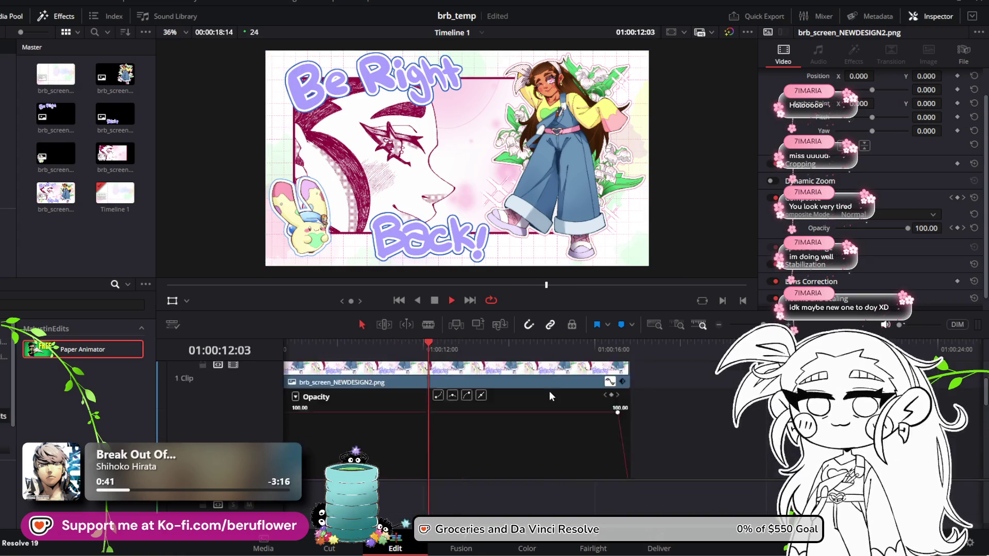
scroll(549, 391, up, 2)
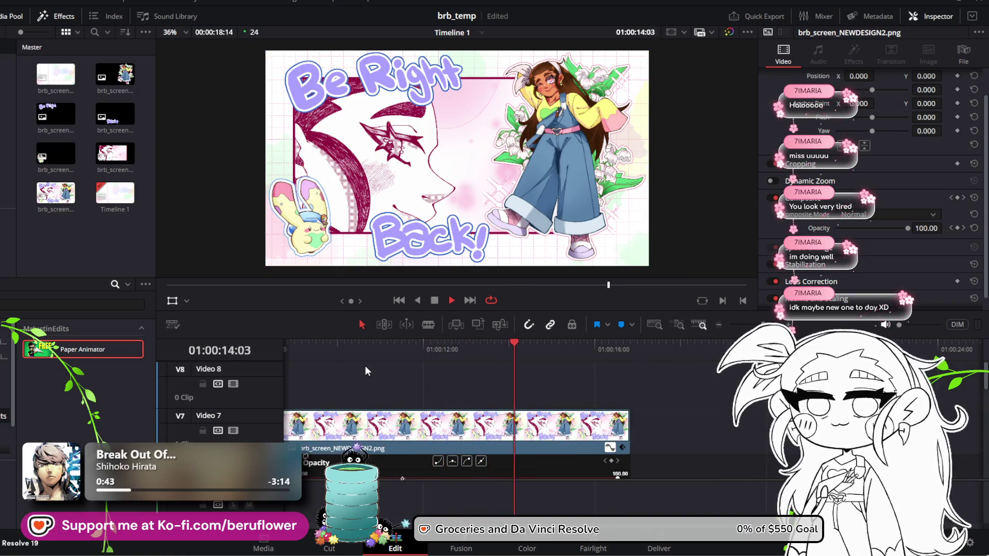
click(436, 301)
Replay from the artwork's fade-in, step back a few frames, and deselect the clip
scroll(504, 438, down, 3)
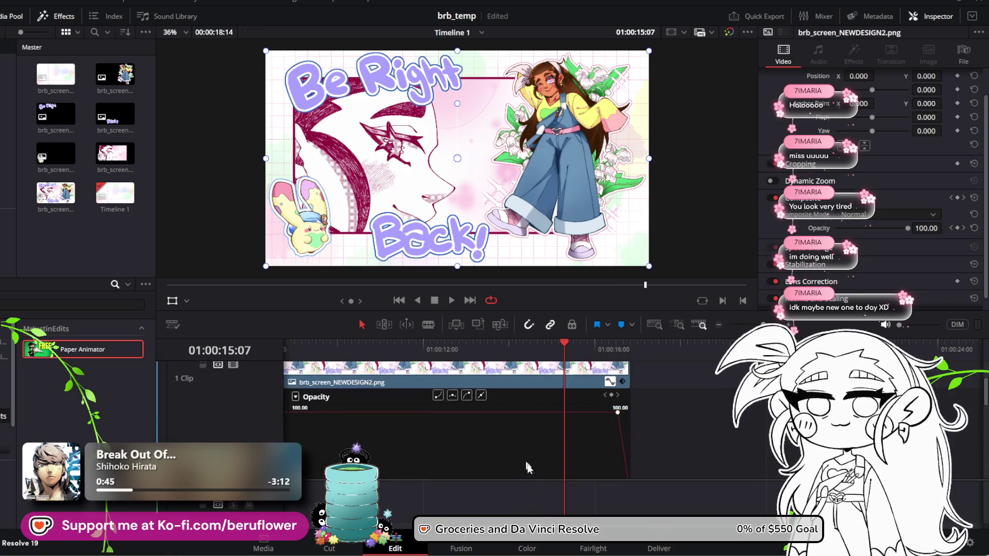
scroll(400, 392, left, 3)
scroll(400, 391, up, 3)
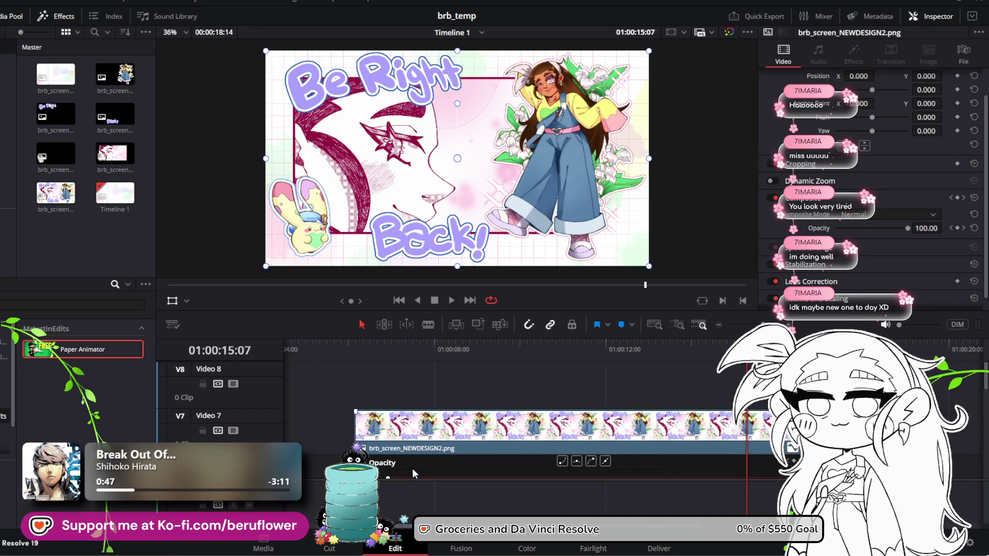
drag(396, 350, 350, 350)
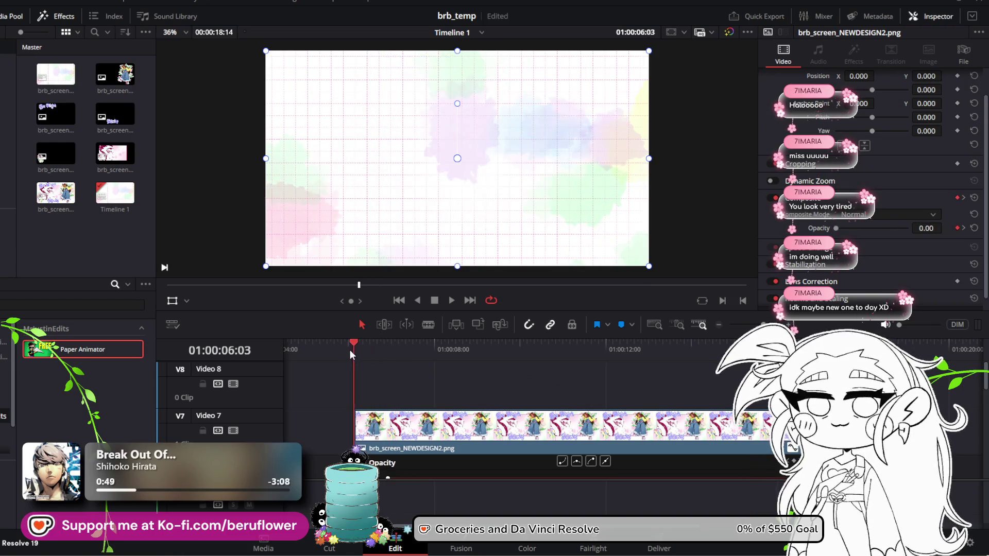
key(space)
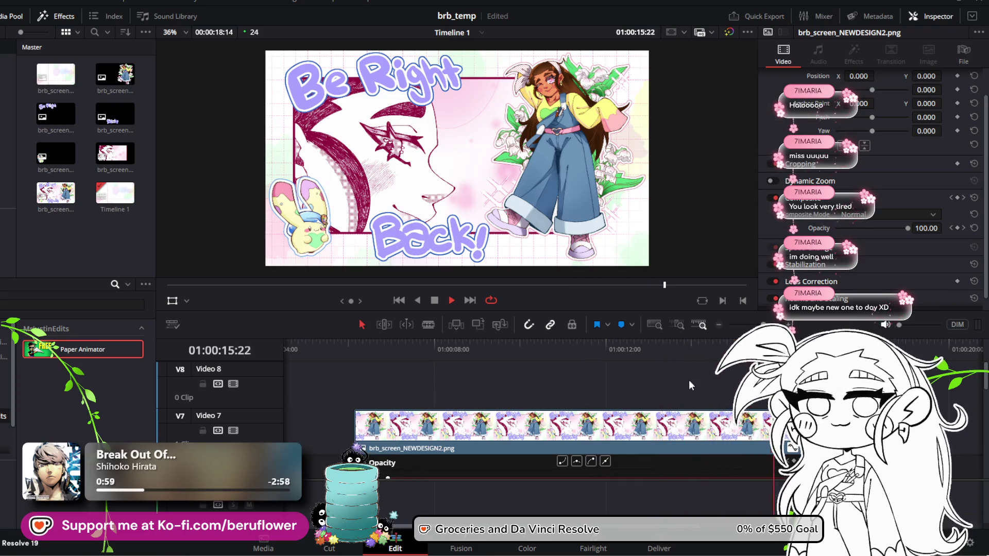
key(space)
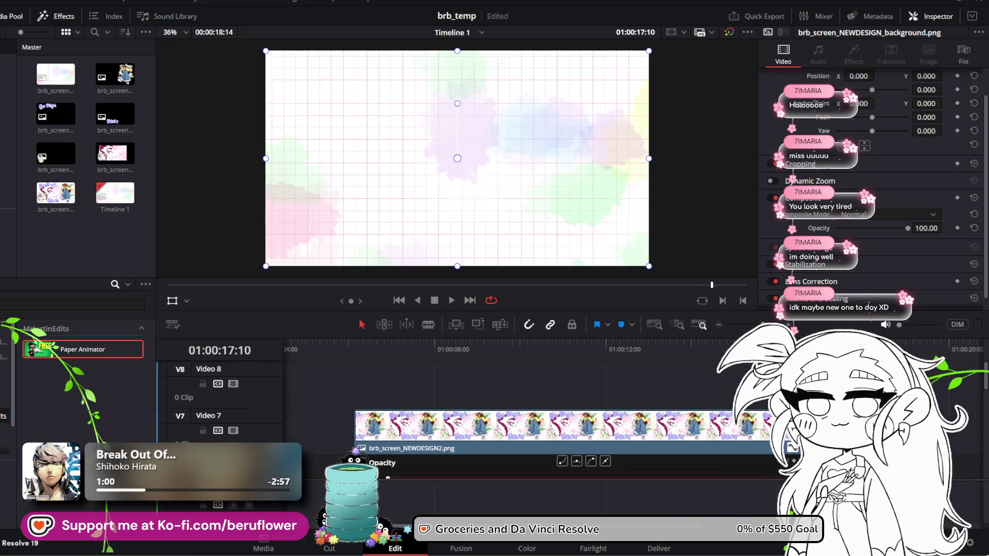
scroll(559, 412, down, 1)
key(Left)
key(Left)
key(Left)
scroll(515, 406, down, 3)
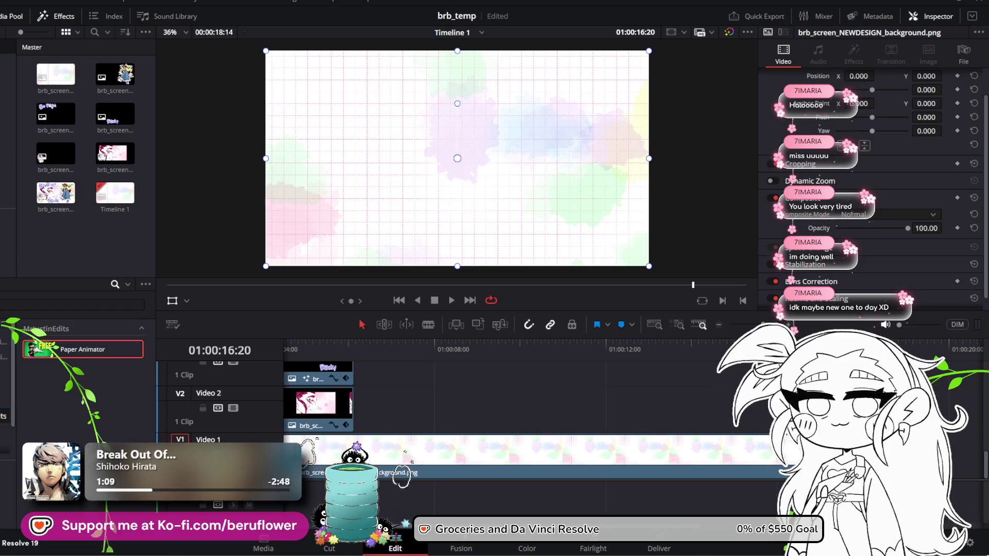
key(ctrl+shift+a)
scroll(515, 397, up, 3)
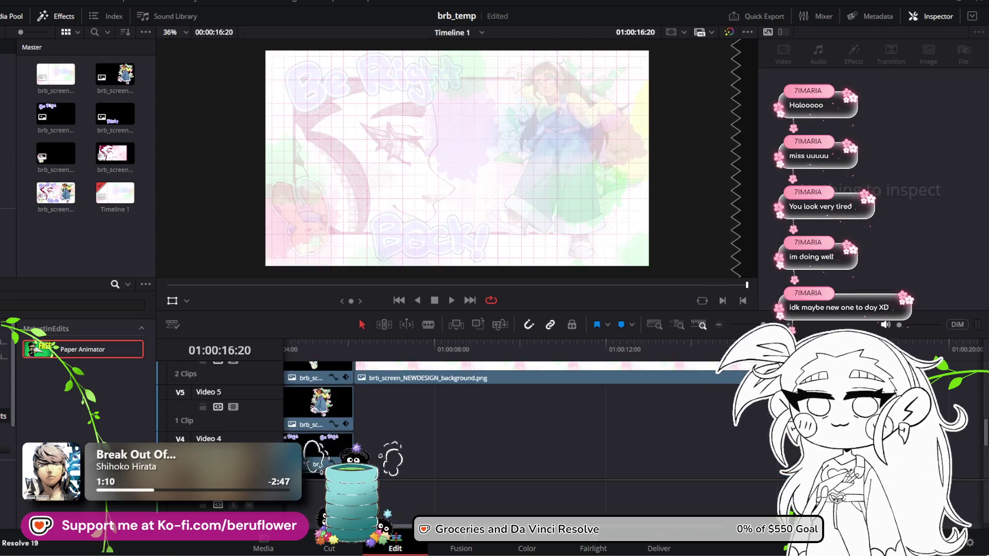
Save the project and play the whole BRB animation from the start
scroll(515, 407, up, 2)
key(ctrl+s)
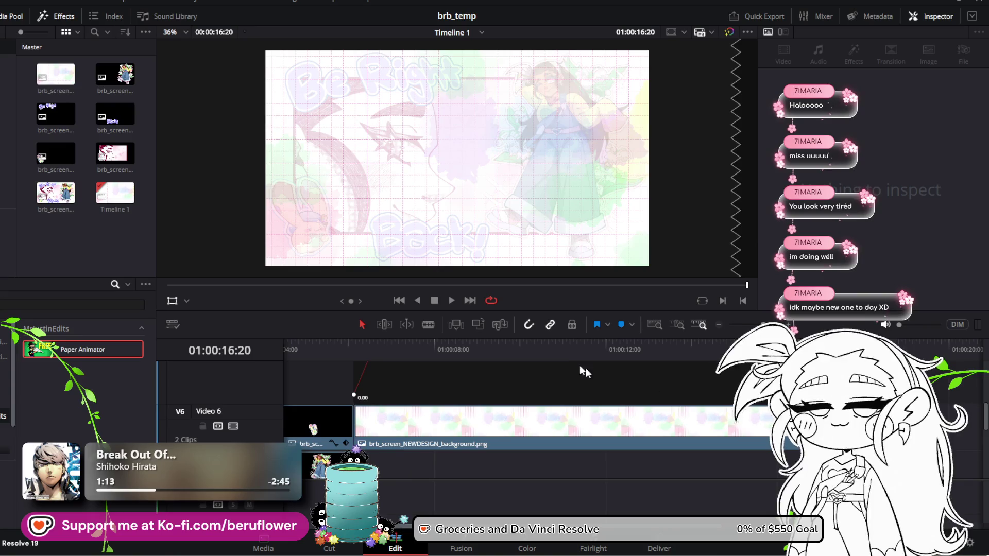
click(453, 301)
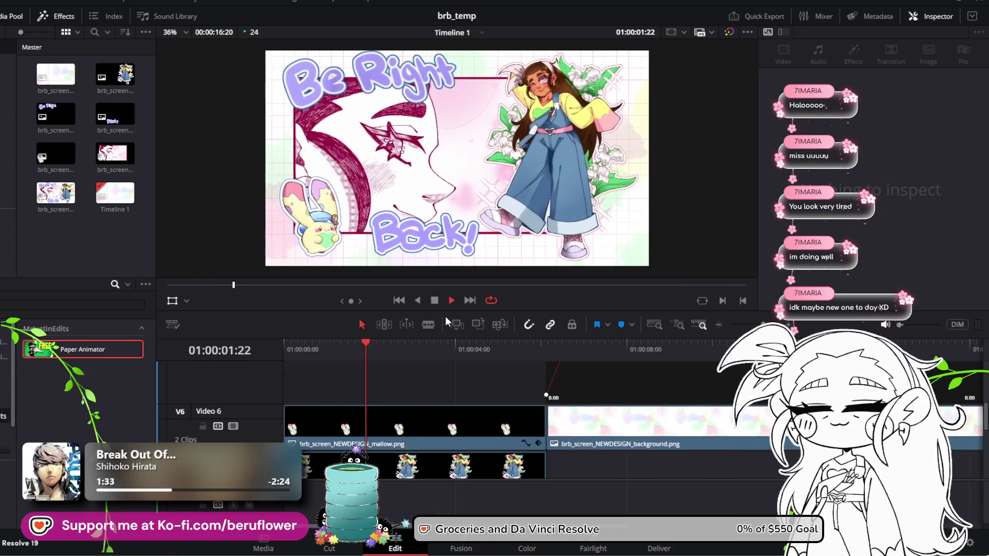
click(434, 301)
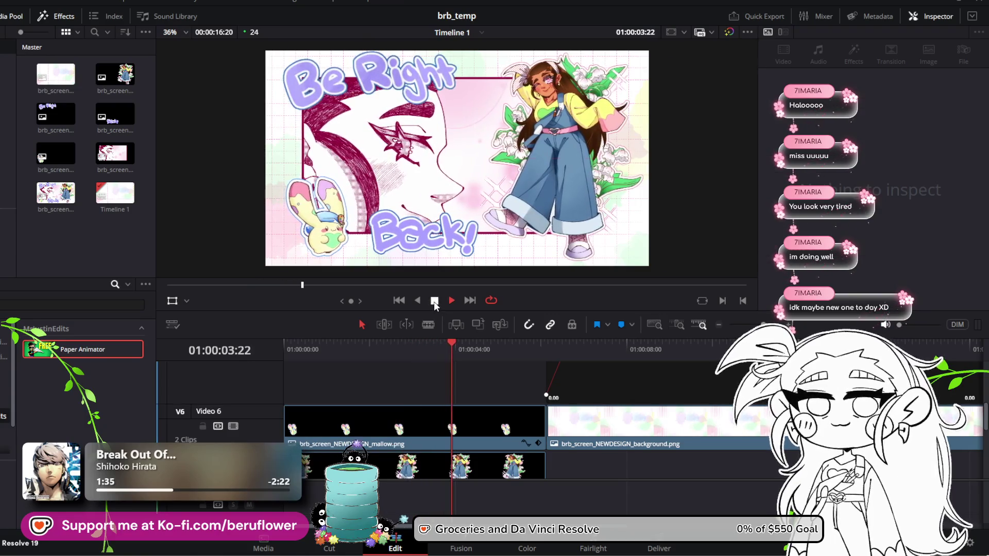
Extend the background clip's end by four frames
scroll(706, 517, right, 8)
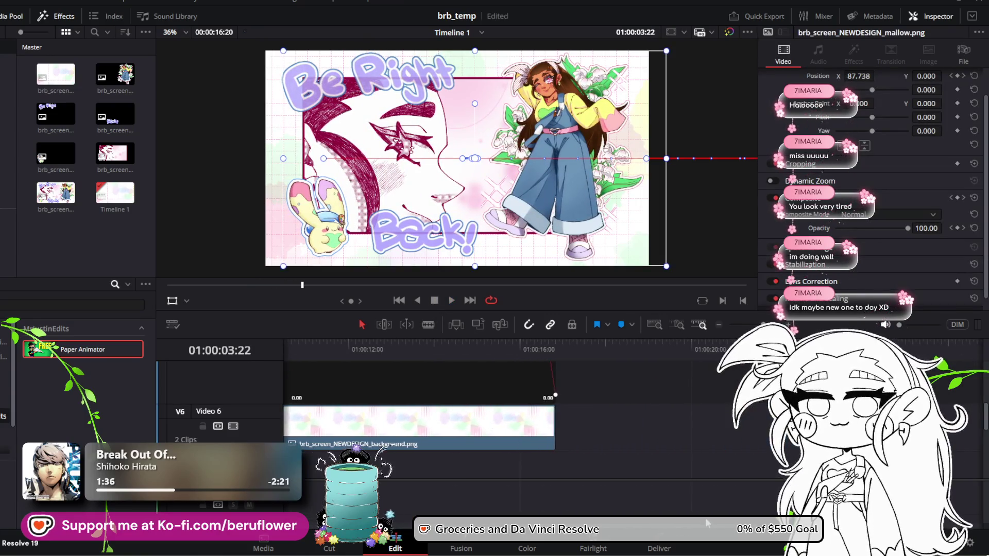
scroll(679, 459, down, 5)
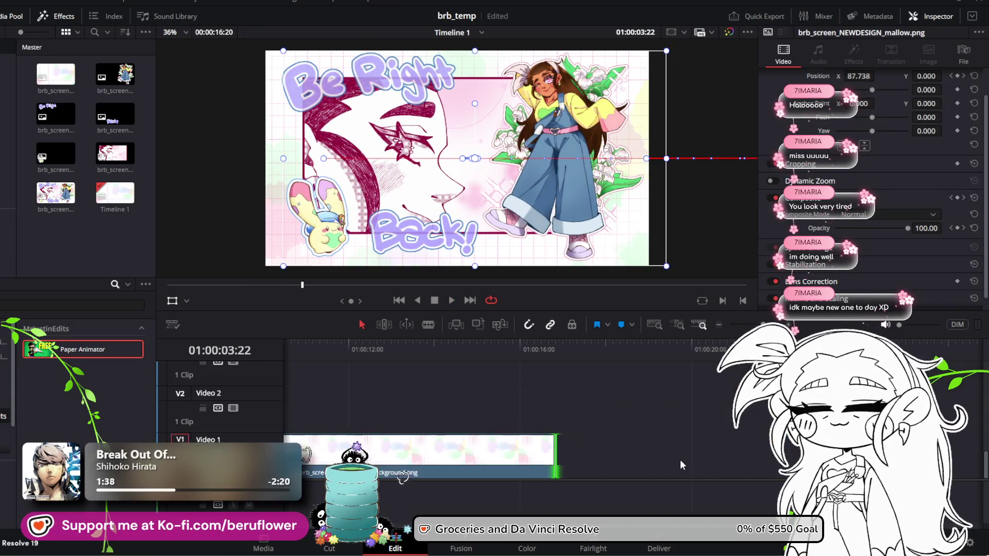
click(556, 452)
drag(556, 452, 563, 451)
Scrub through the stacked tracks around the 14-second mark and the end, then return to 01:00:00:00
scroll(570, 438, up, 4)
scroll(569, 438, up, 3)
scroll(582, 413, down, 4)
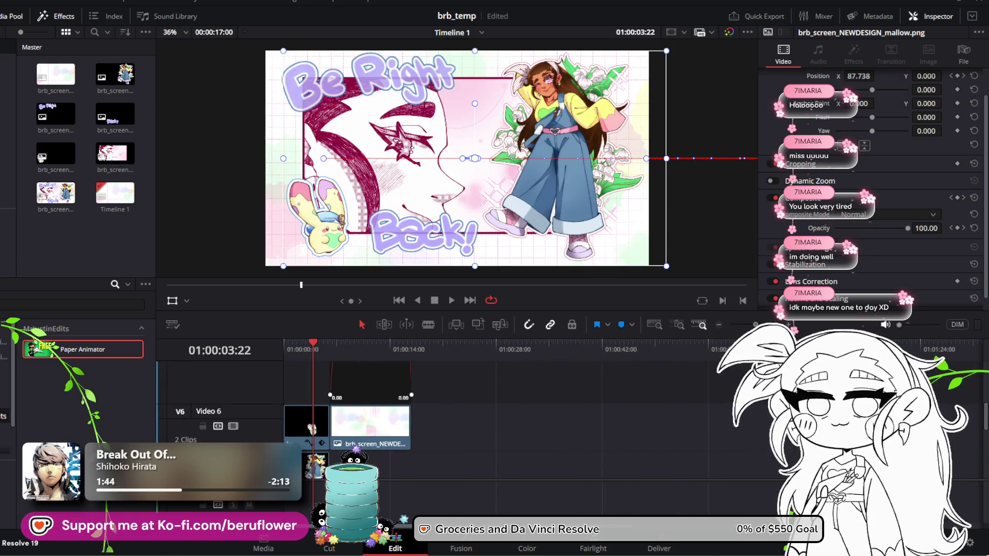
scroll(412, 412, up, 2)
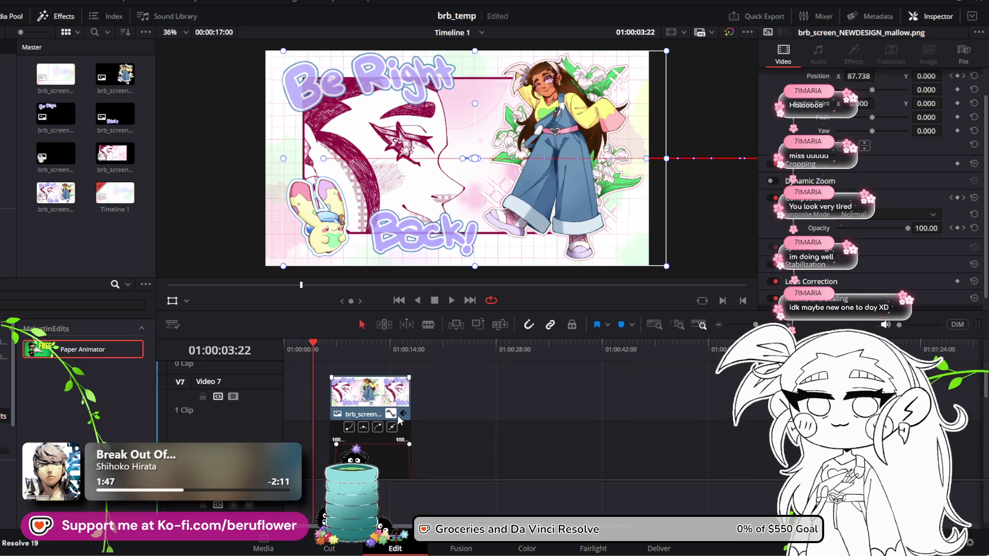
scroll(442, 413, down, 6)
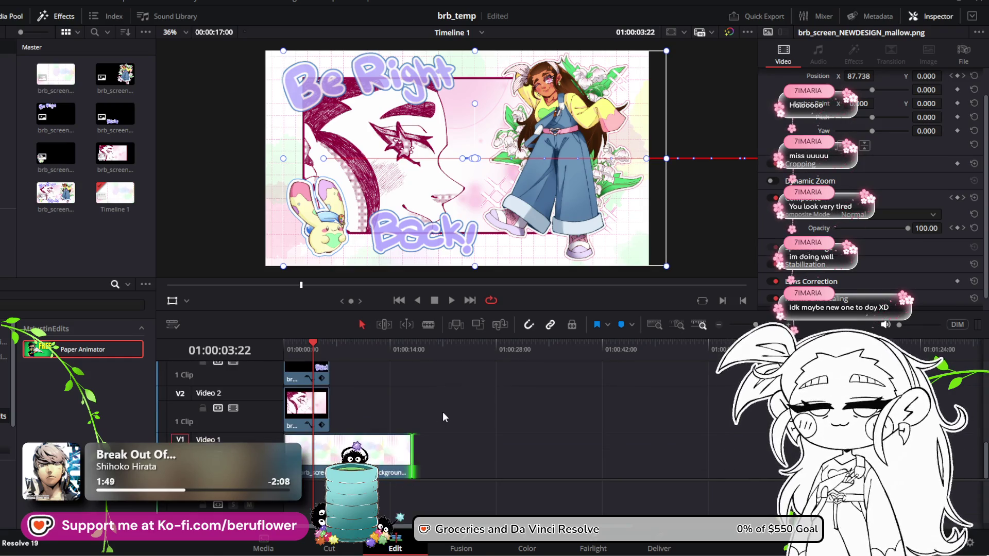
scroll(443, 412, up, 2)
scroll(443, 412, down, 2)
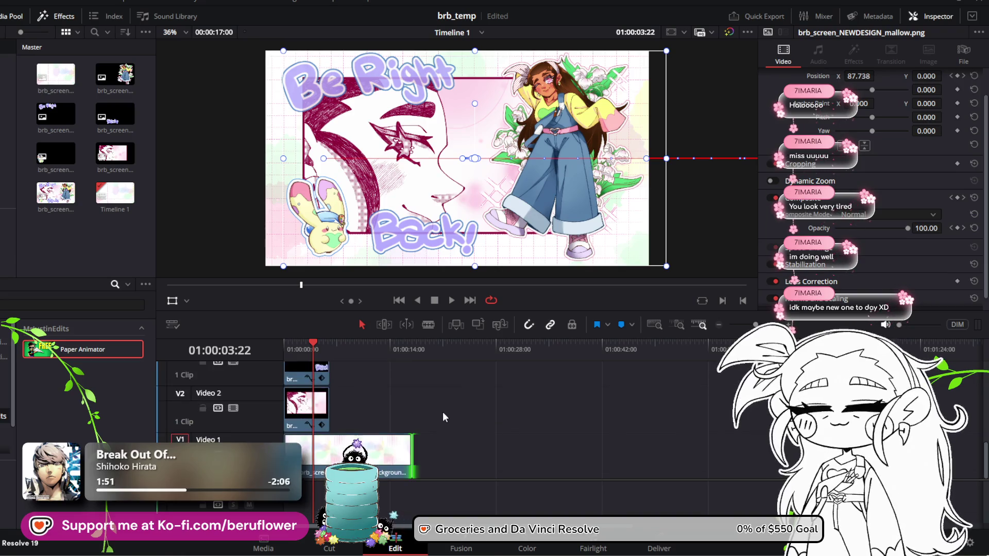
scroll(442, 412, up, 6)
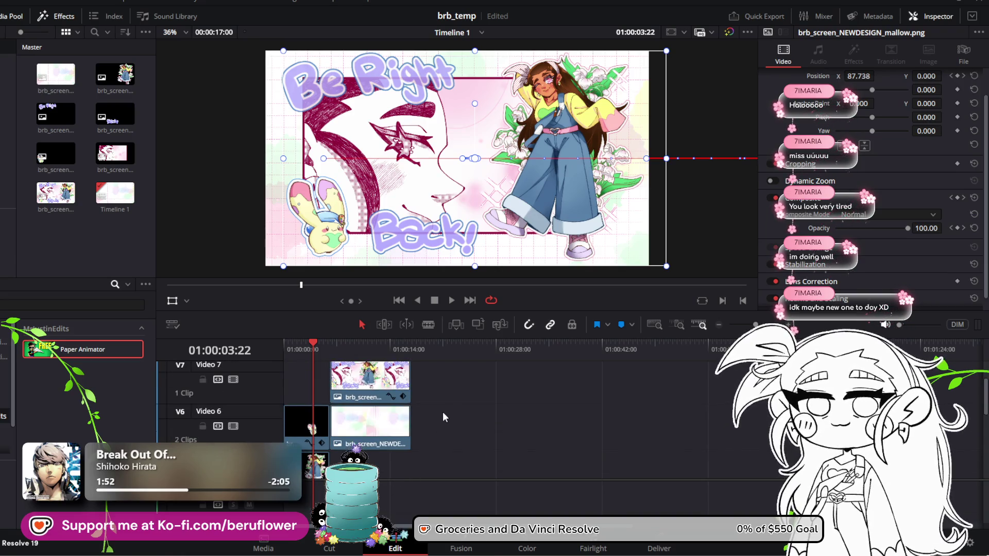
drag(340, 346, 409, 349)
scroll(421, 382, down, 1)
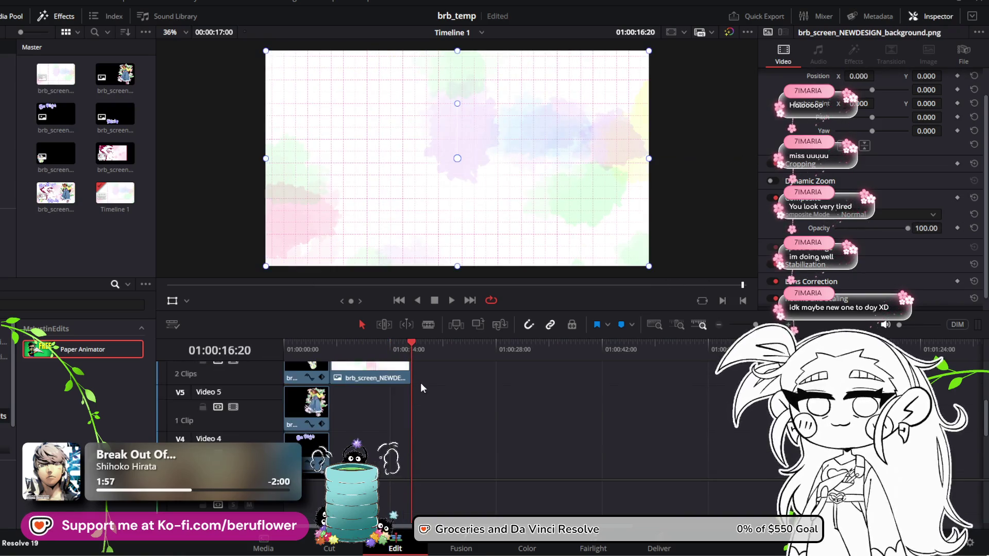
scroll(420, 383, down, 3)
click(404, 344)
drag(405, 346, 275, 343)
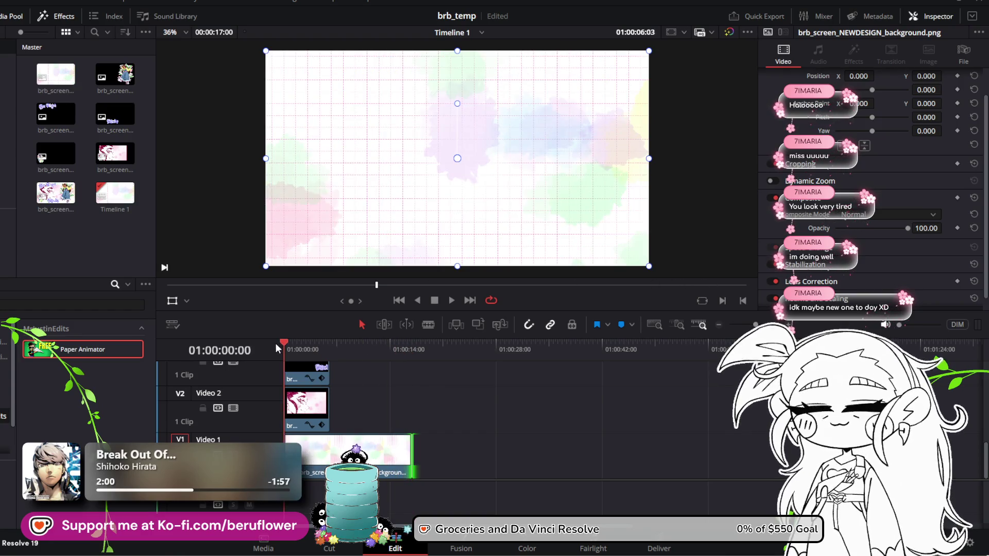
Play the animation through, save the brb_temp project with Ctrl+S, and go to the Deliver page
click(451, 300)
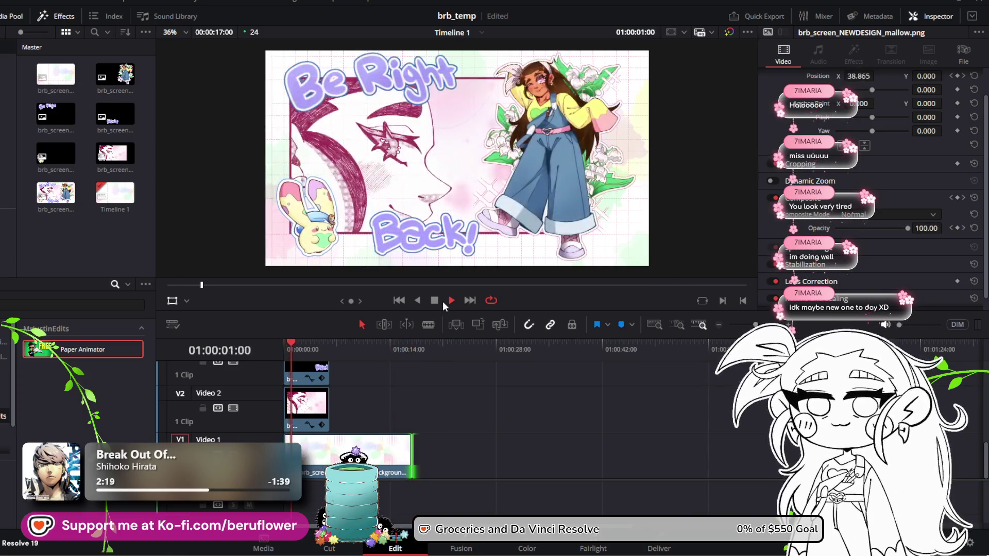
click(435, 300)
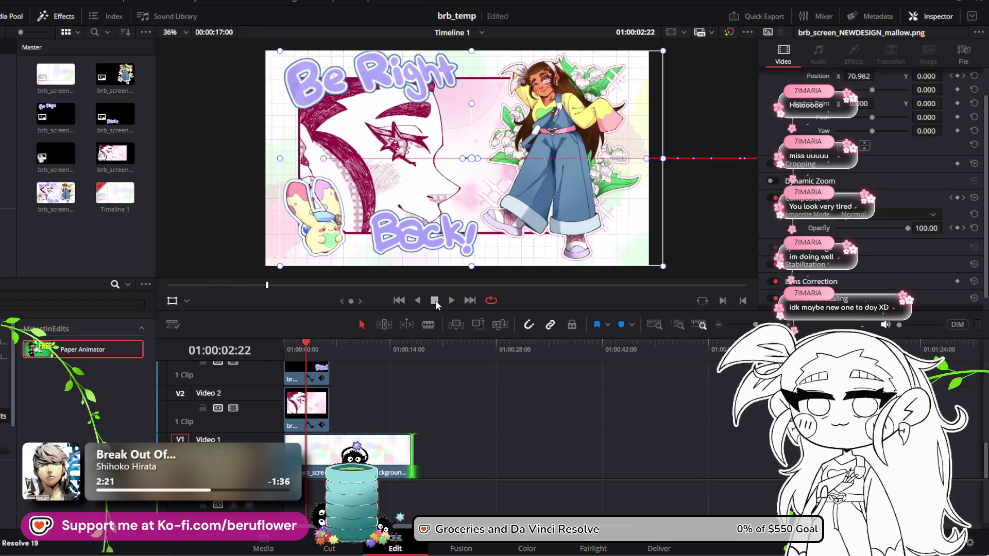
key(ctrl+s)
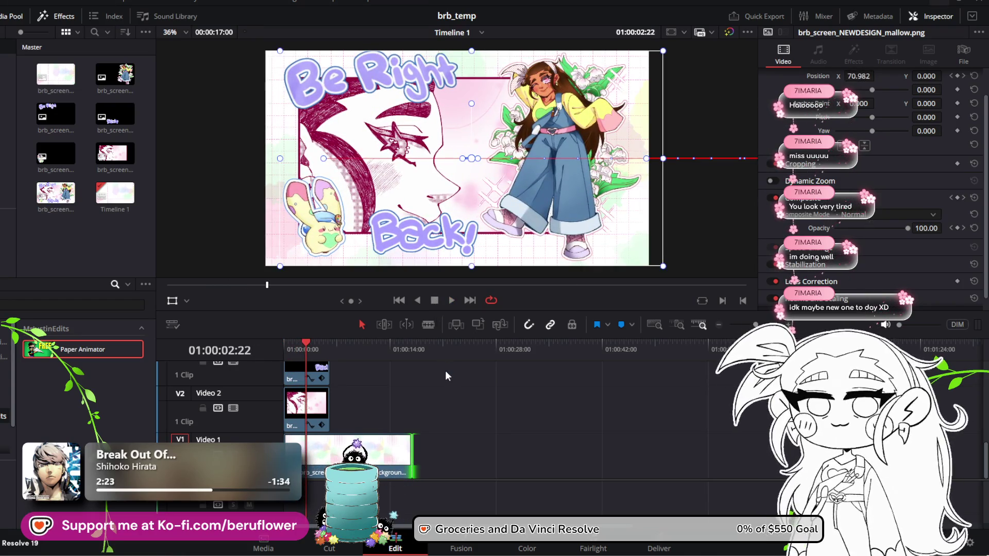
key(shift+8)
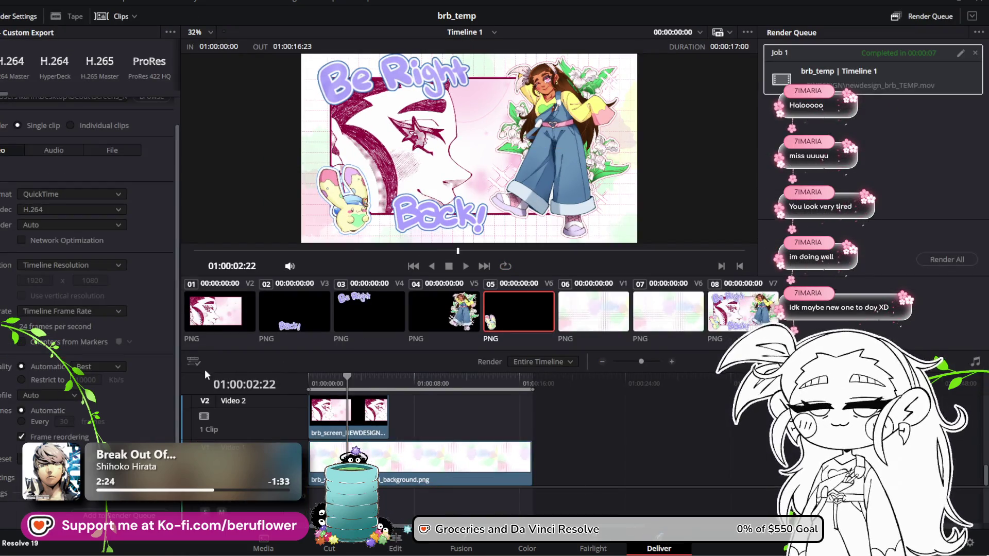
Delete the old job, re-queue Timeline 1 replacing the existing file, and render it
scroll(146, 300, up, 2)
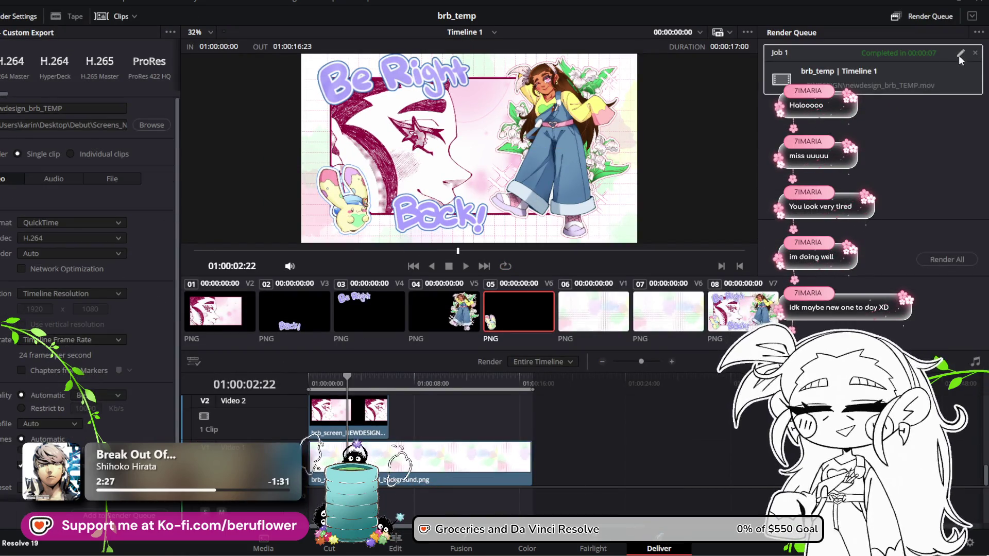
click(976, 53)
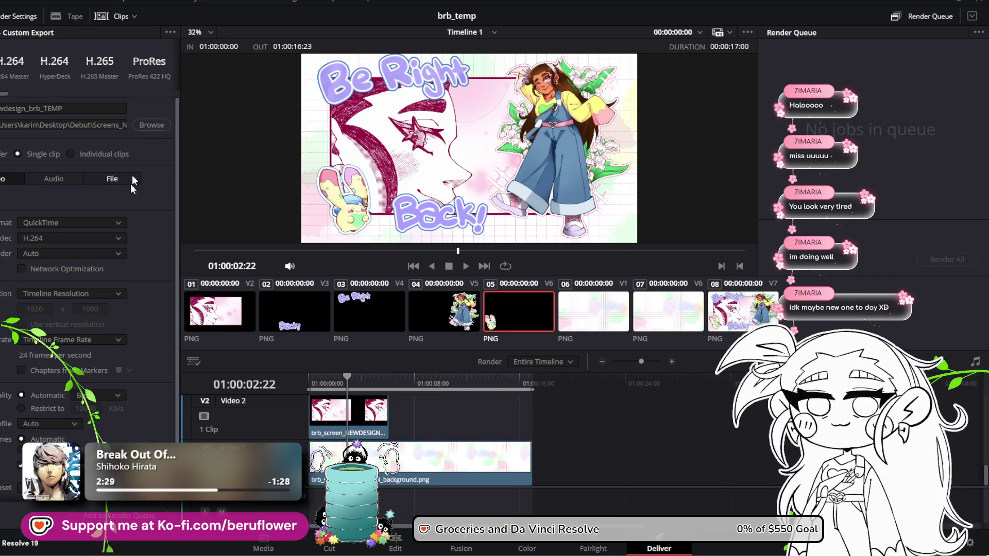
scroll(108, 307, down, 2)
click(118, 515)
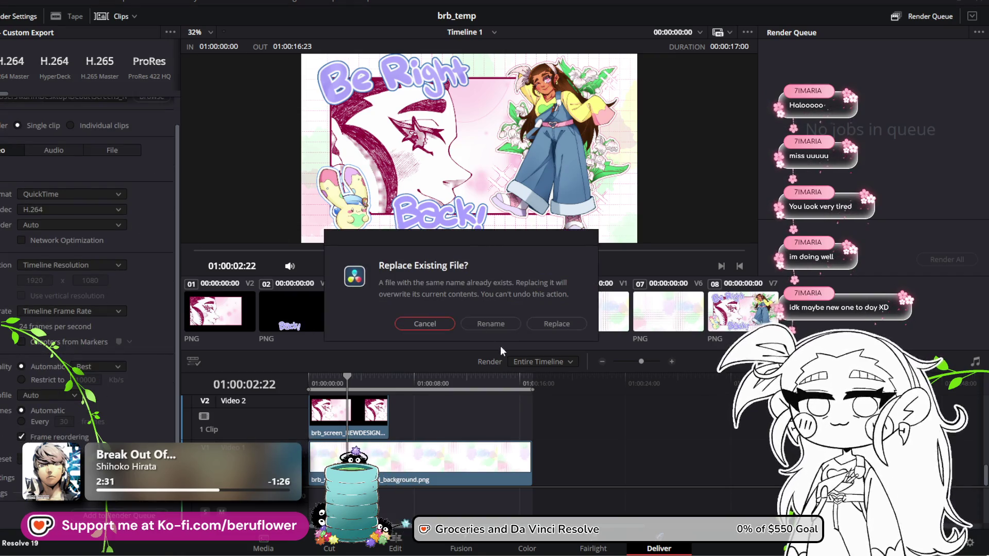
click(545, 324)
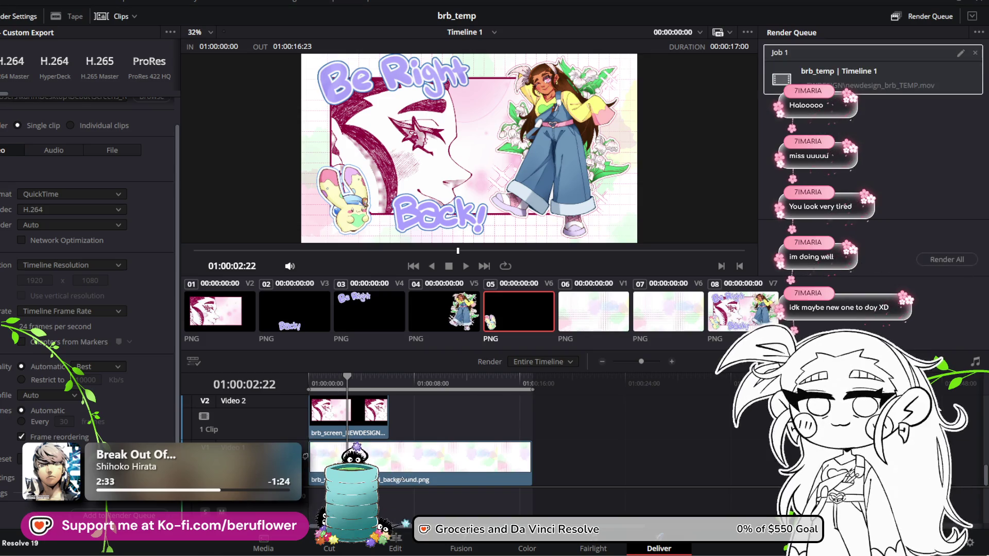
click(951, 259)
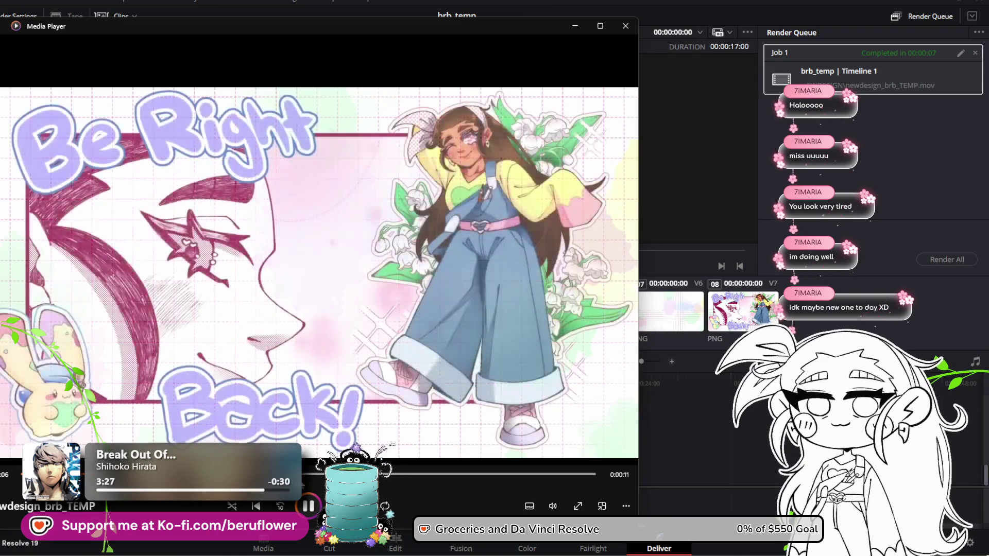
Pause the brb_TEMP video on the fully visible artwork and close Media Player
click(352, 441)
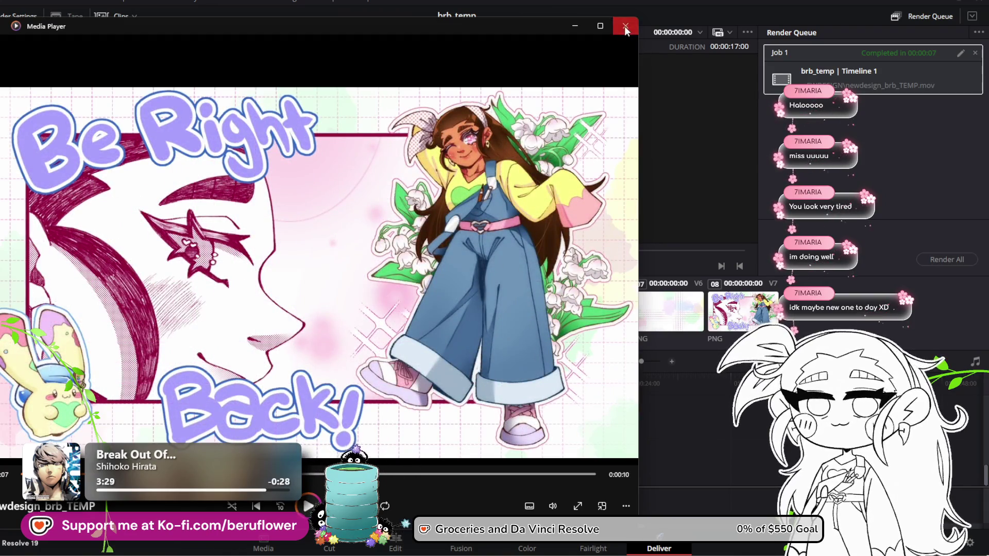
click(625, 27)
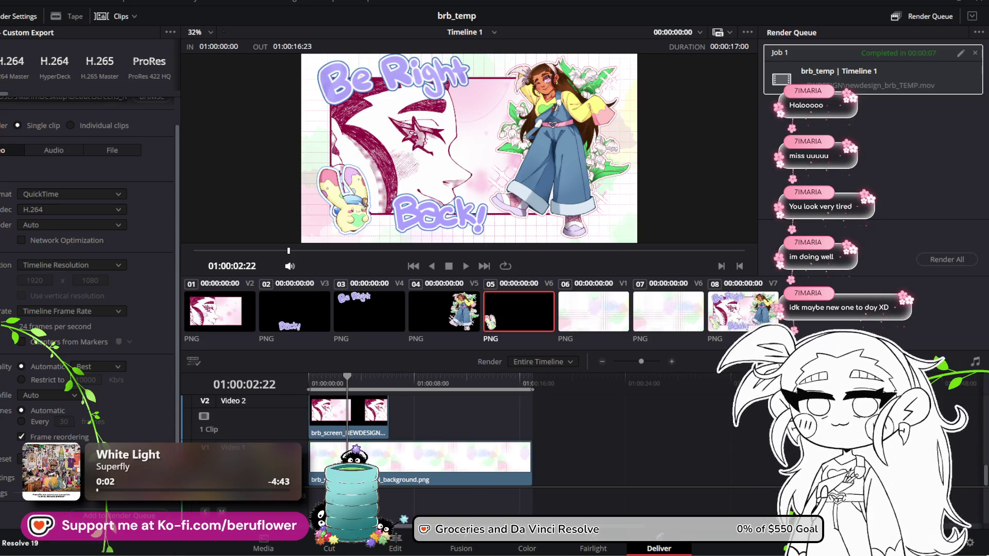
In Clip Studio Paint, close brb_screen_NEWDESIGN2.png and open justchatting_NEWDESIGN_overlay from recent files
key(alt+Tab)
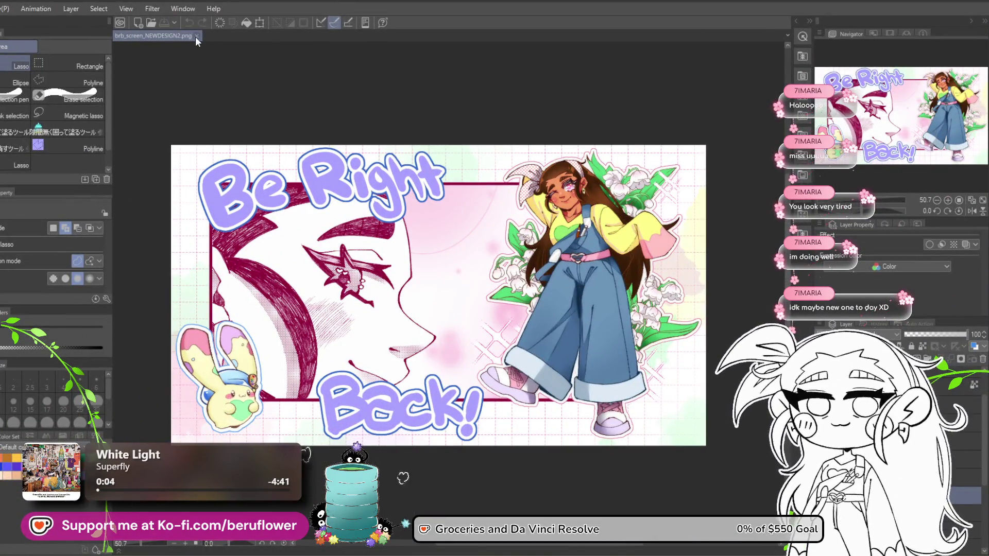
click(197, 36)
key(alt+f)
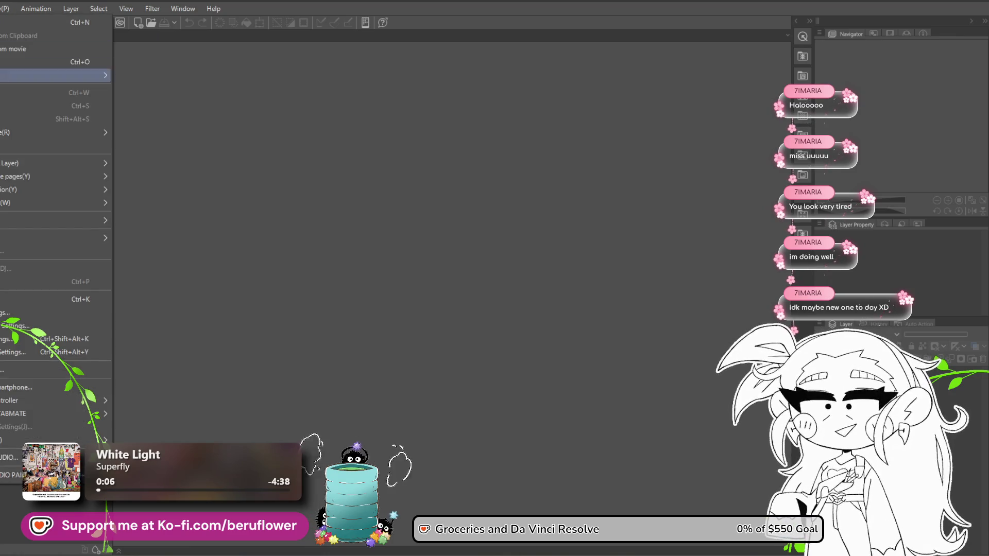
mouse_move(82, 75)
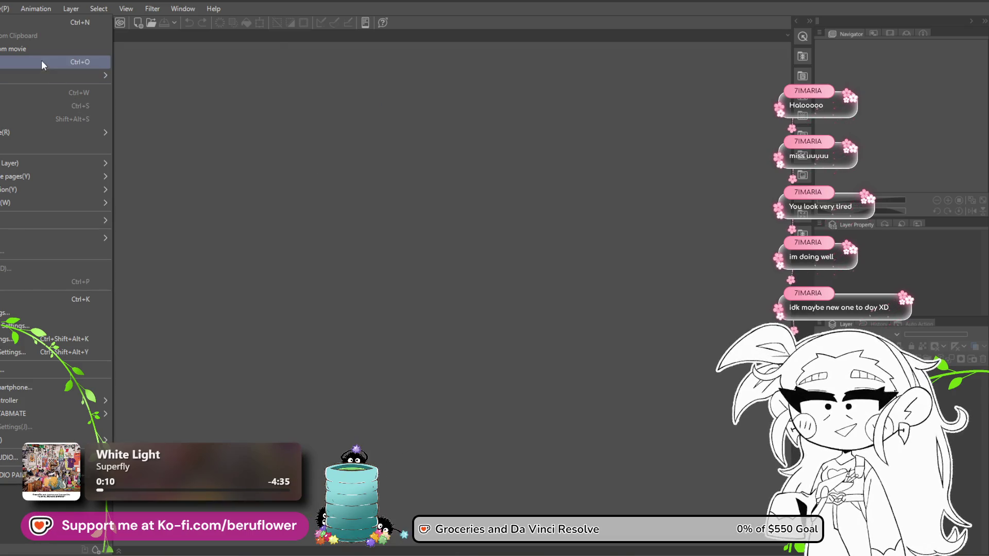
key(Escape)
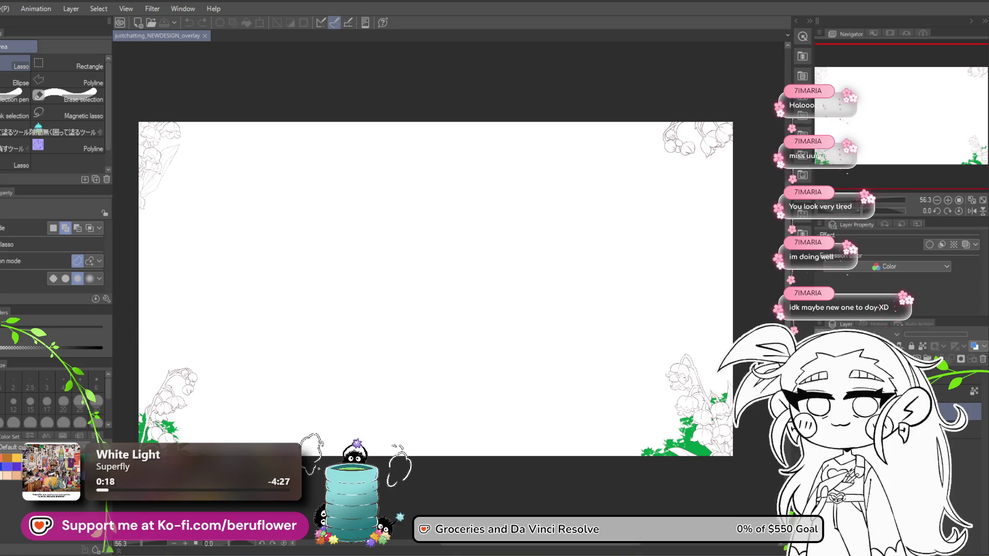
Reveal the watercolour grid background and zoom around the overlay canvas
key(ctrl+v)
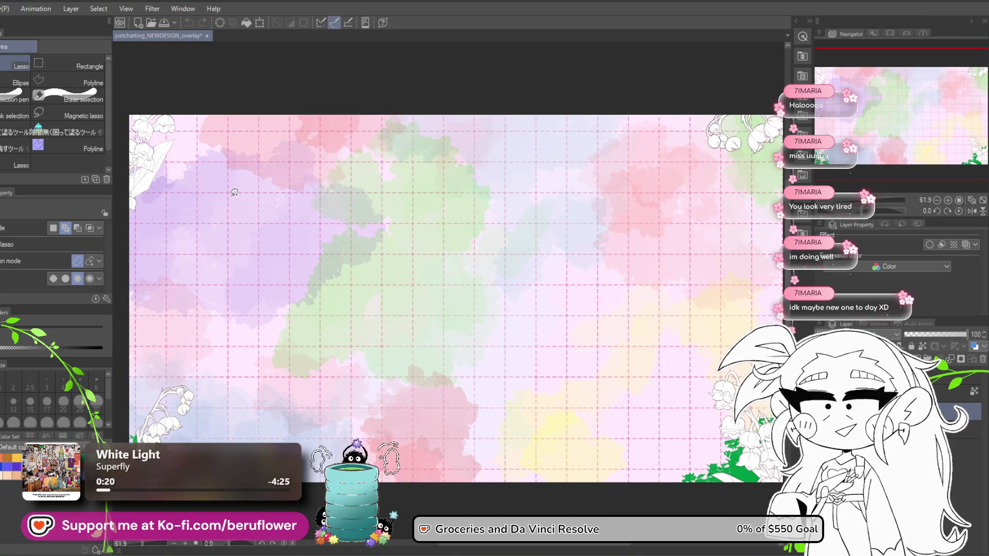
key(ctrl+0)
scroll(748, 448, up, 8)
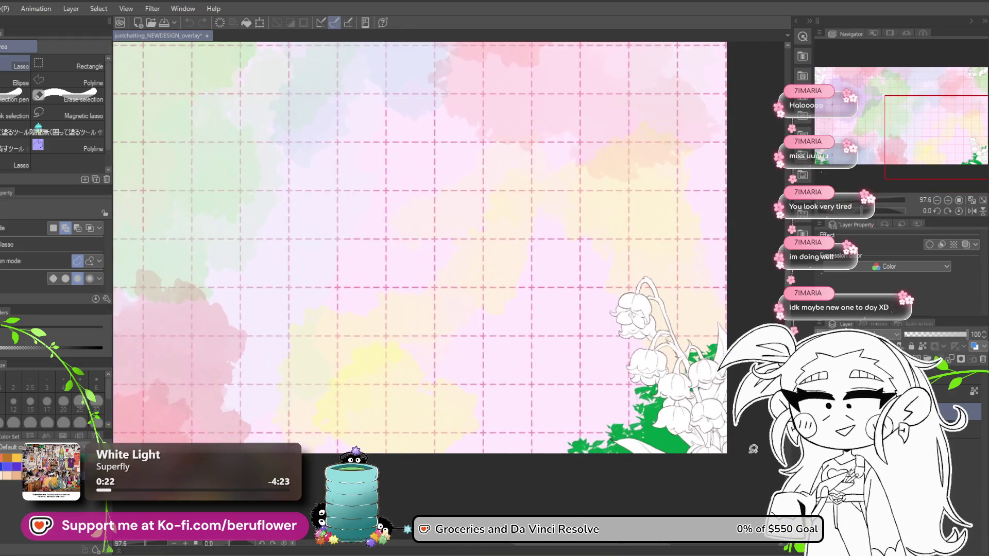
scroll(748, 449, down, 8)
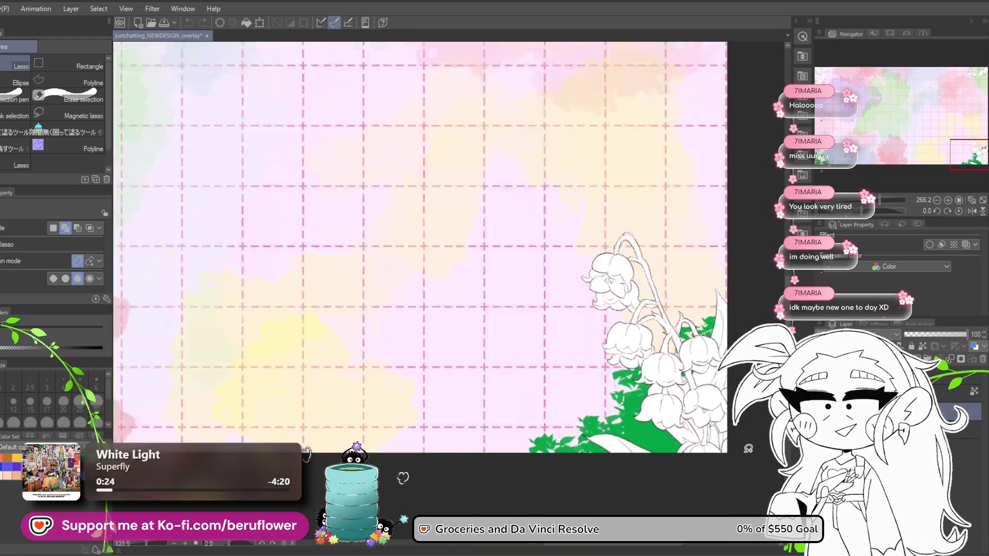
scroll(746, 446, down, 1)
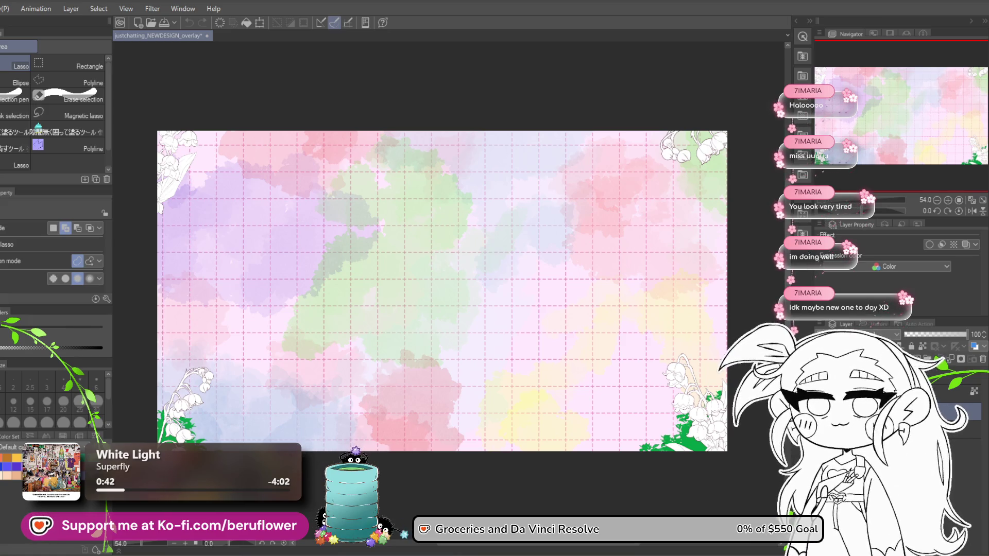
Quit Clip Studio Paint, discarding the unsaved changes
click(207, 36)
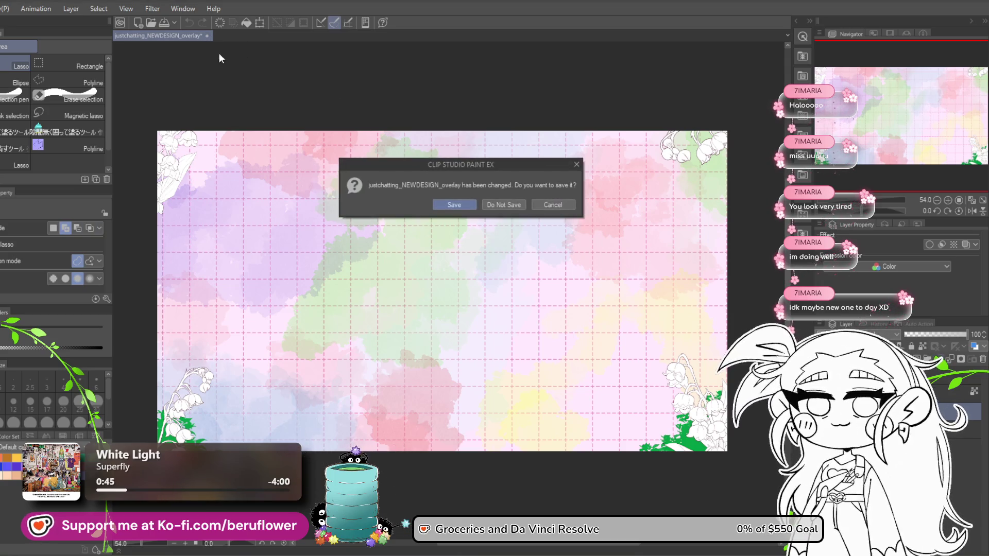
click(556, 205)
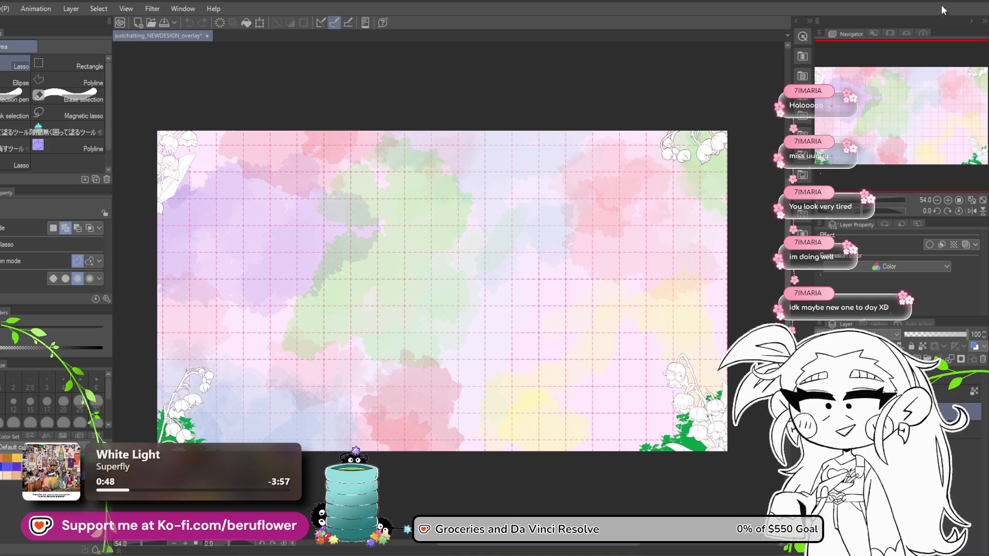
click(985, 2)
click(520, 203)
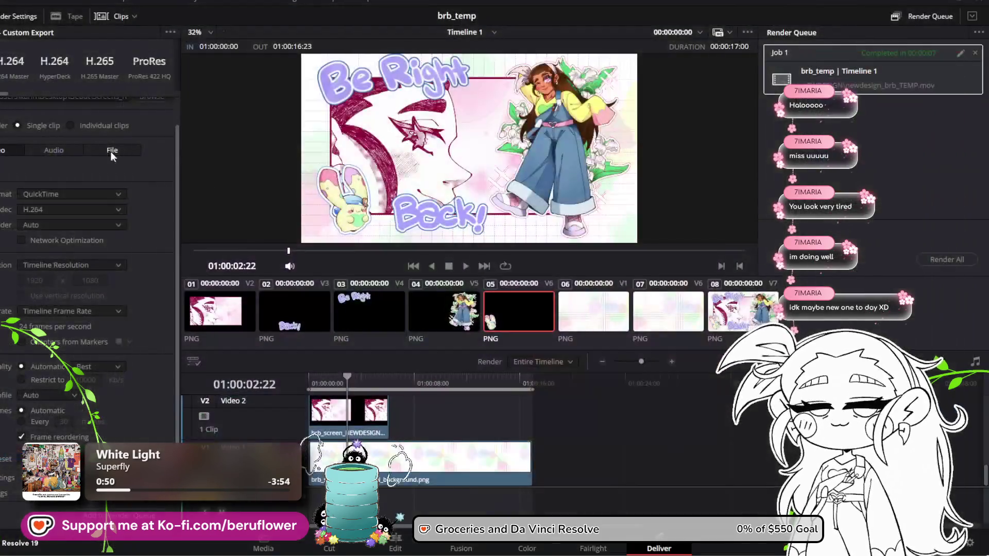